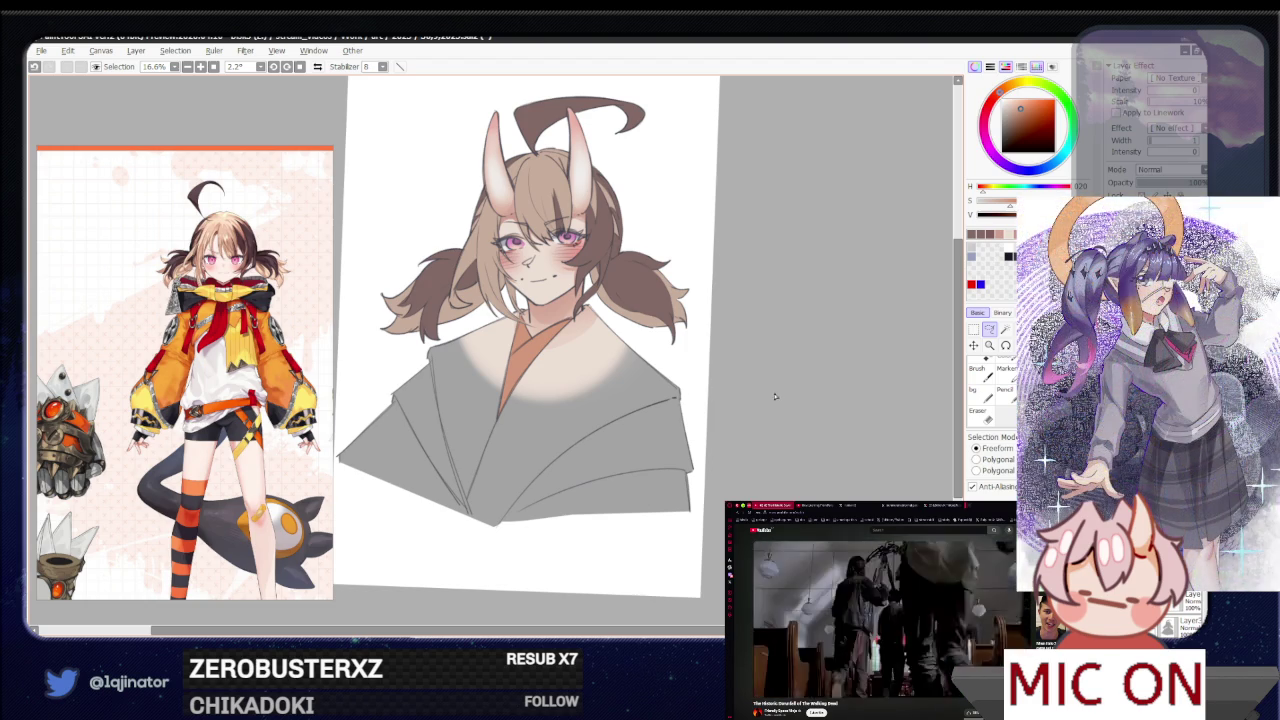
Darken the working colour and shift its hue to a dark blue (H 234)
{"action": "left_click_drag", "start_coordinate": [1017, 107], "coordinate": [1010, 103]}
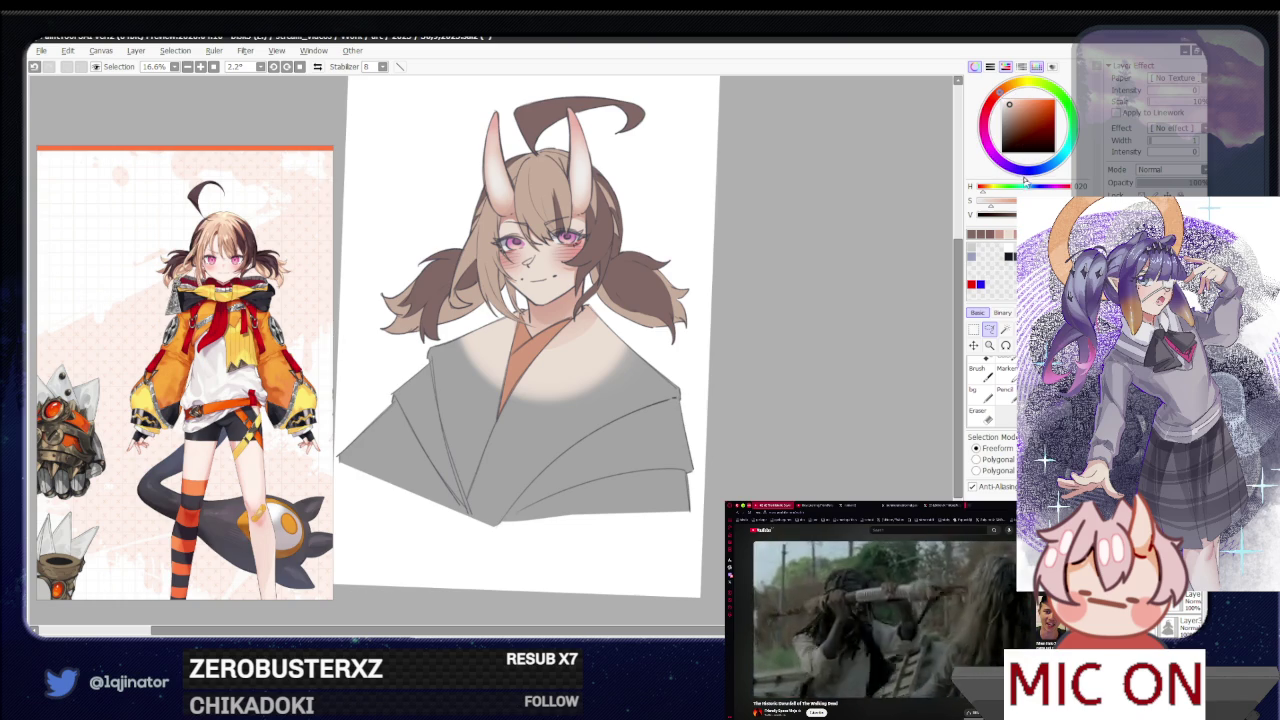
{"action": "left_click", "coordinate": [1031, 170]}
{"action": "left_click", "coordinate": [1007, 102]}
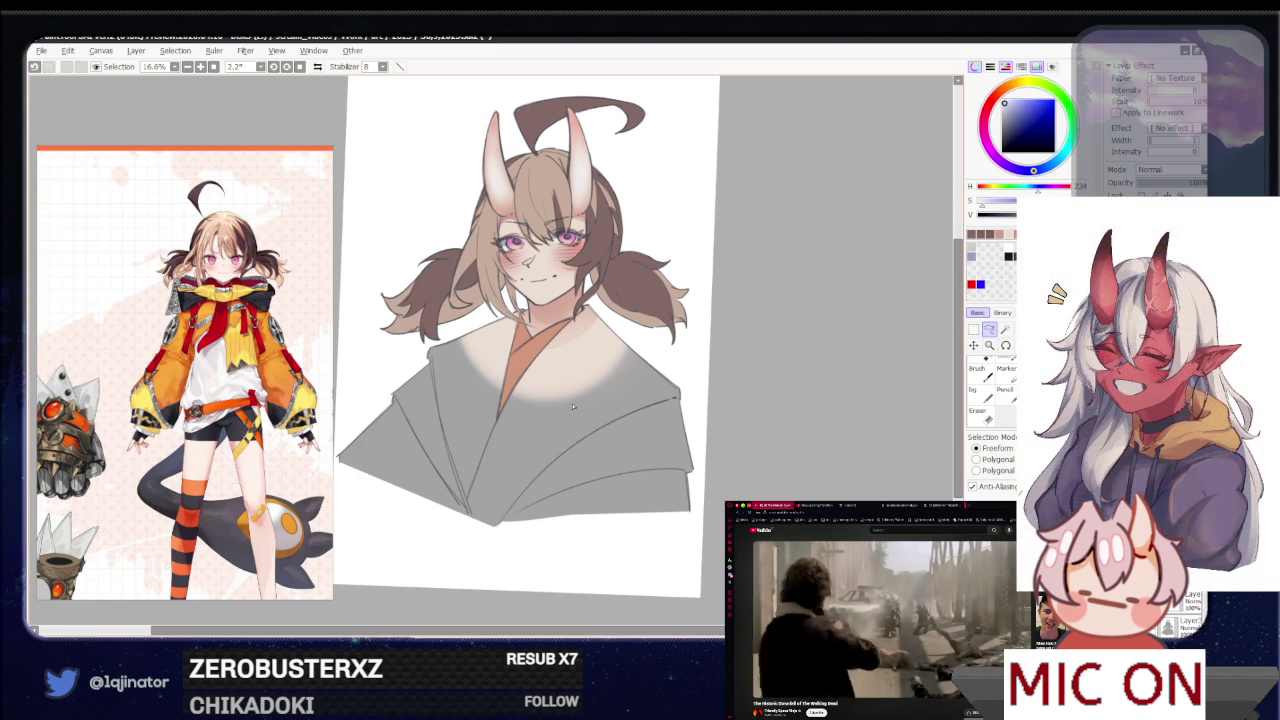
Zoom in and start a lasso outline along the robe's upper collar edge
{"action": "scroll", "coordinate": [590, 340], "scroll_direction": "up", "scroll_amount": 2}
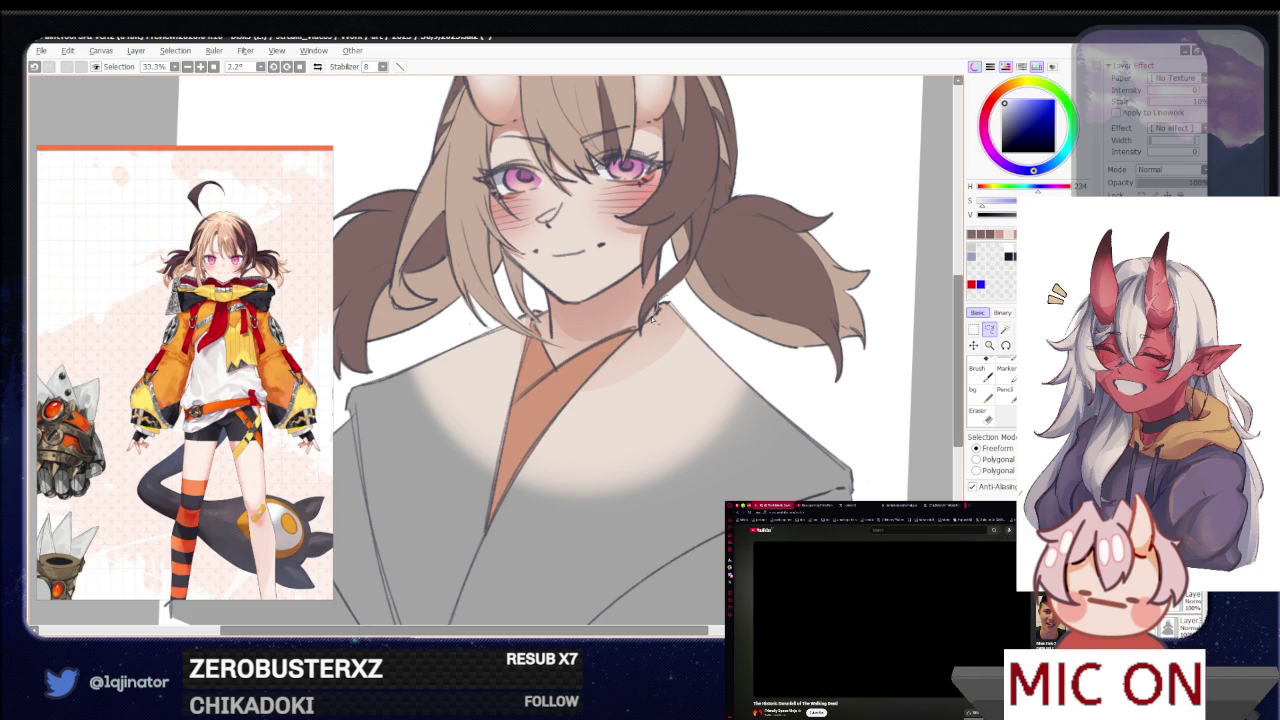
{"action": "mouse_move", "coordinate": [641, 331]}
{"action": "left_mouse_down"}
{"action": "mouse_move", "coordinate": [704, 572]}
{"action": "mouse_move", "coordinate": [896, 469]}
{"action": "mouse_move", "coordinate": [748, 364]}
{"action": "mouse_move", "coordinate": [683, 342]}
{"action": "left_mouse_up"}
{"action": "scroll", "coordinate": [683, 342], "scroll_direction": "up", "scroll_amount": 3}
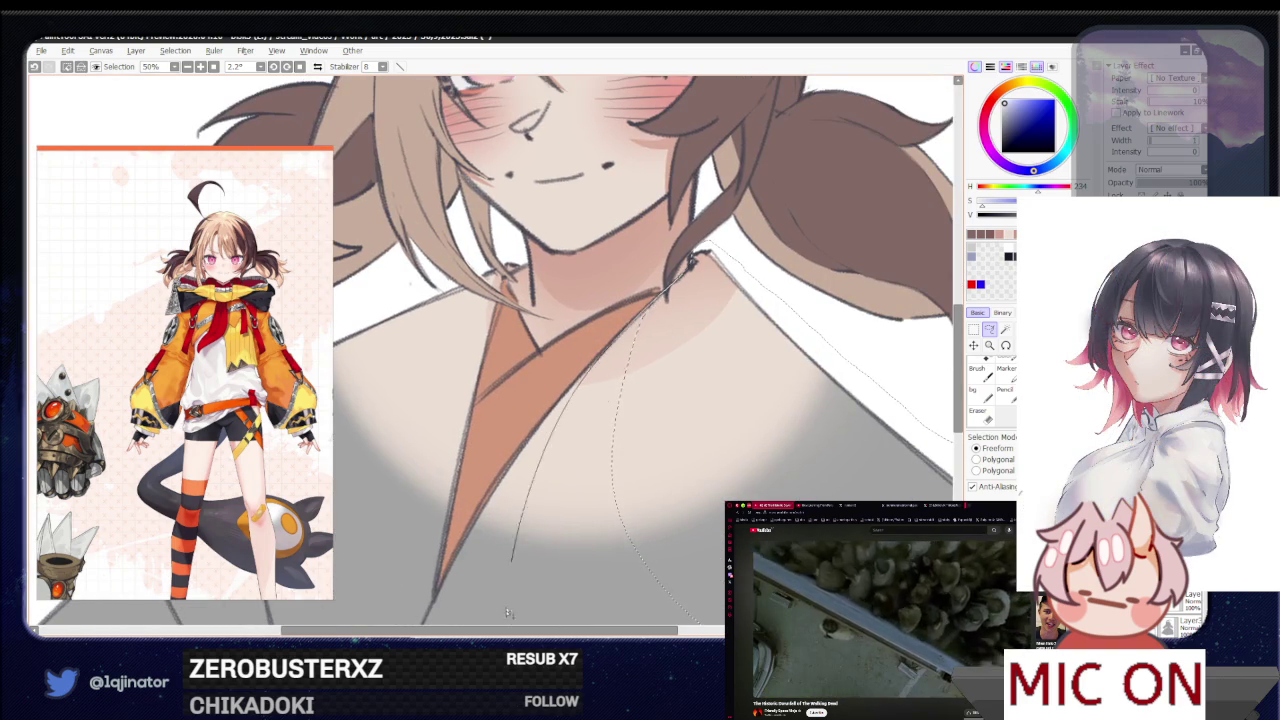
{"action": "scroll", "coordinate": [638, 325], "scroll_direction": "up", "scroll_amount": 2}
{"action": "mouse_move", "coordinate": [635, 330]}
{"action": "left_mouse_down"}
{"action": "mouse_move", "coordinate": [685, 268]}
{"action": "mouse_move", "coordinate": [604, 352]}
{"action": "mouse_move", "coordinate": [597, 338]}
{"action": "mouse_move", "coordinate": [497, 484]}
{"action": "mouse_move", "coordinate": [448, 598]}
{"action": "mouse_move", "coordinate": [785, 400]}
{"action": "mouse_move", "coordinate": [758, 216]}
{"action": "mouse_move", "coordinate": [712, 240]}
{"action": "left_mouse_up"}
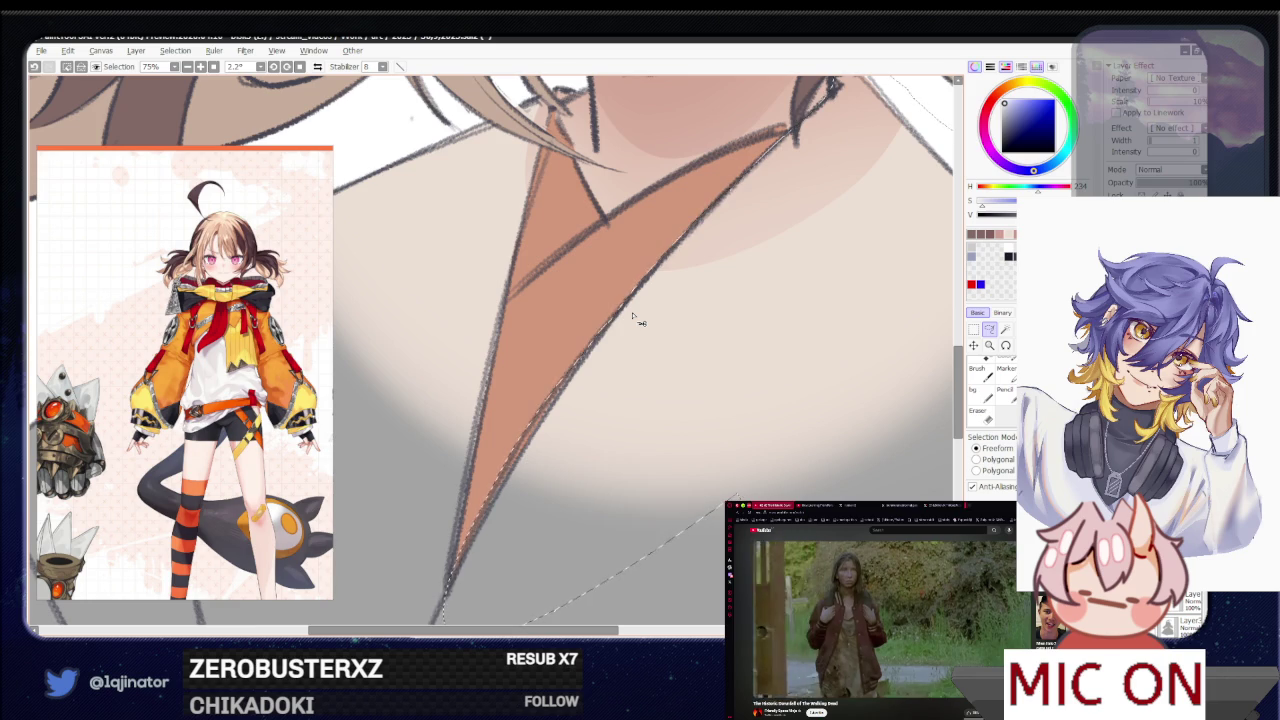
Trace the lower robe and collar edges to close the lasso selection around the robe
{"action": "scroll", "coordinate": [571, 403], "scroll_direction": "down", "scroll_amount": 3}
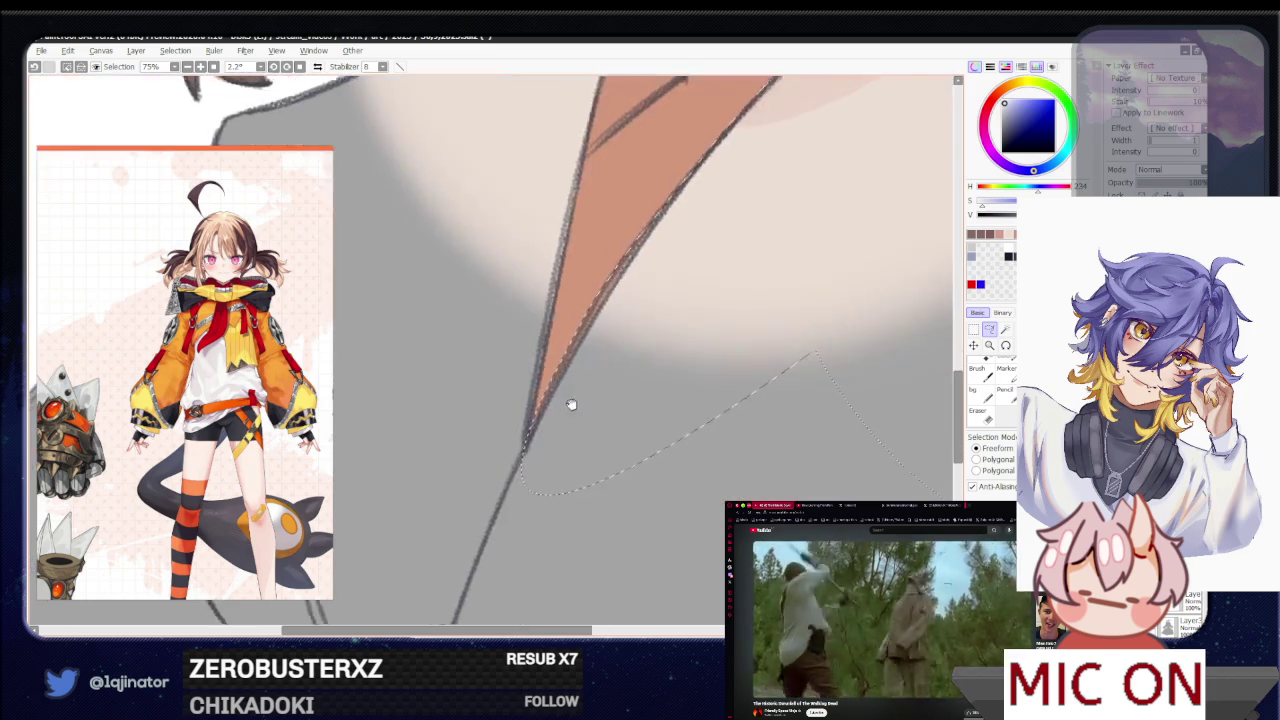
{"action": "scroll", "coordinate": [514, 424], "scroll_direction": "down", "scroll_amount": 2}
{"action": "scroll", "coordinate": [514, 424], "scroll_direction": "down", "scroll_amount": 1}
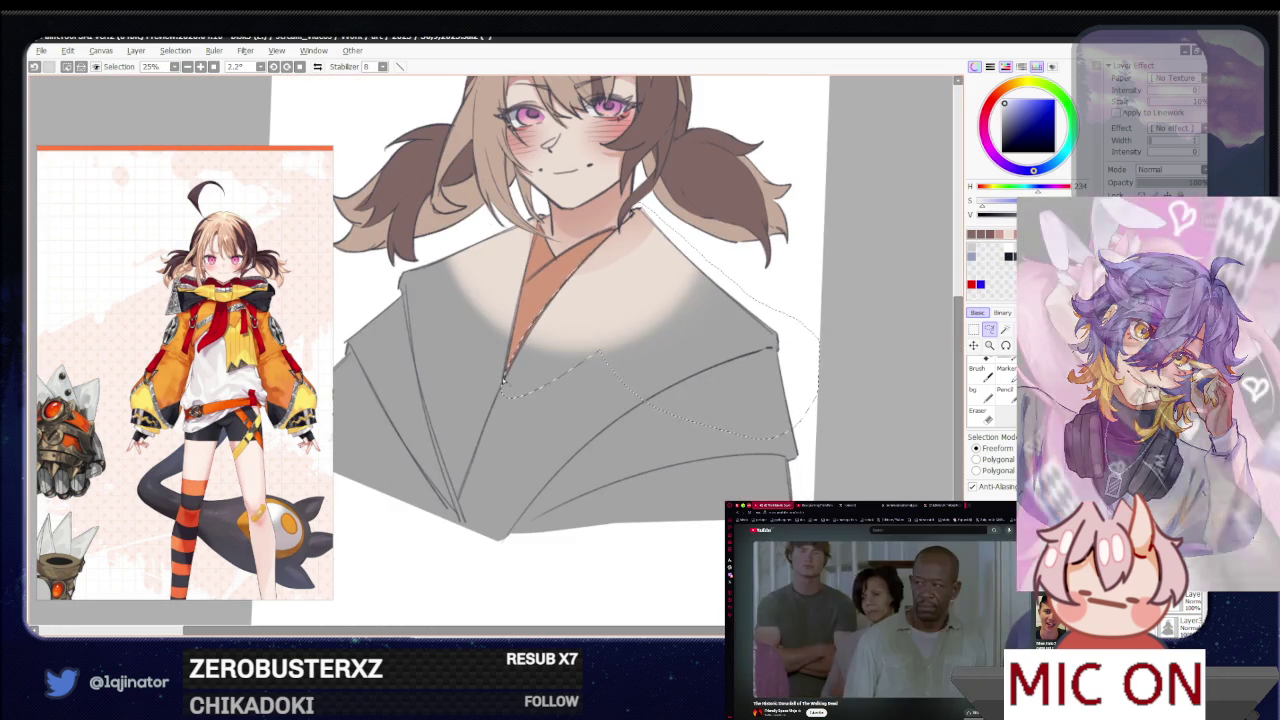
{"action": "mouse_move", "coordinate": [444, 477]}
{"action": "left_mouse_down"}
{"action": "mouse_move", "coordinate": [690, 612]}
{"action": "mouse_move", "coordinate": [716, 346]}
{"action": "mouse_move", "coordinate": [620, 322]}
{"action": "left_mouse_up"}
{"action": "scroll", "coordinate": [551, 380], "scroll_direction": "up", "scroll_amount": 2}
{"action": "scroll", "coordinate": [557, 363], "scroll_direction": "up", "scroll_amount": 2}
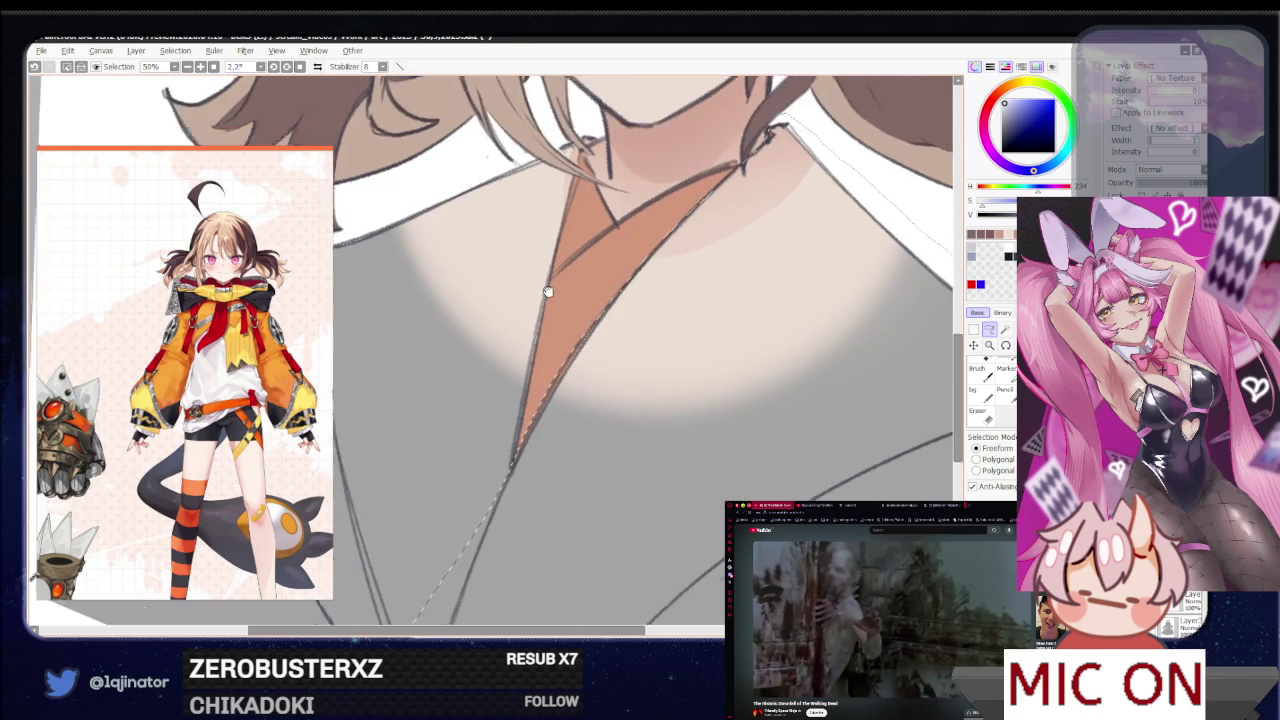
{"action": "left_click_drag", "start_coordinate": [596, 155], "coordinate": [570, 205]}
{"action": "mouse_move", "coordinate": [557, 262]}
{"action": "left_mouse_down"}
{"action": "mouse_move", "coordinate": [440, 228]}
{"action": "mouse_move", "coordinate": [446, 212]}
{"action": "left_mouse_up"}
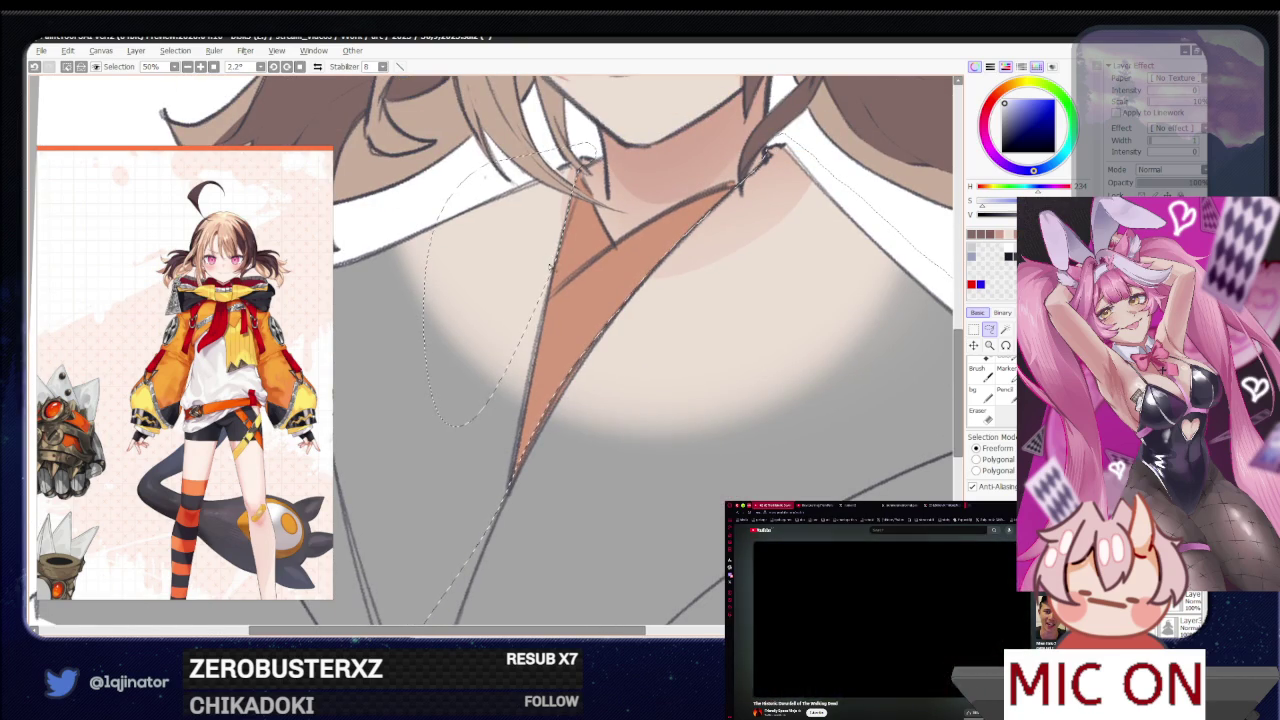
{"action": "mouse_move", "coordinate": [550, 285]}
{"action": "left_mouse_down"}
{"action": "mouse_move", "coordinate": [513, 500]}
{"action": "mouse_move", "coordinate": [475, 600]}
{"action": "left_mouse_up"}
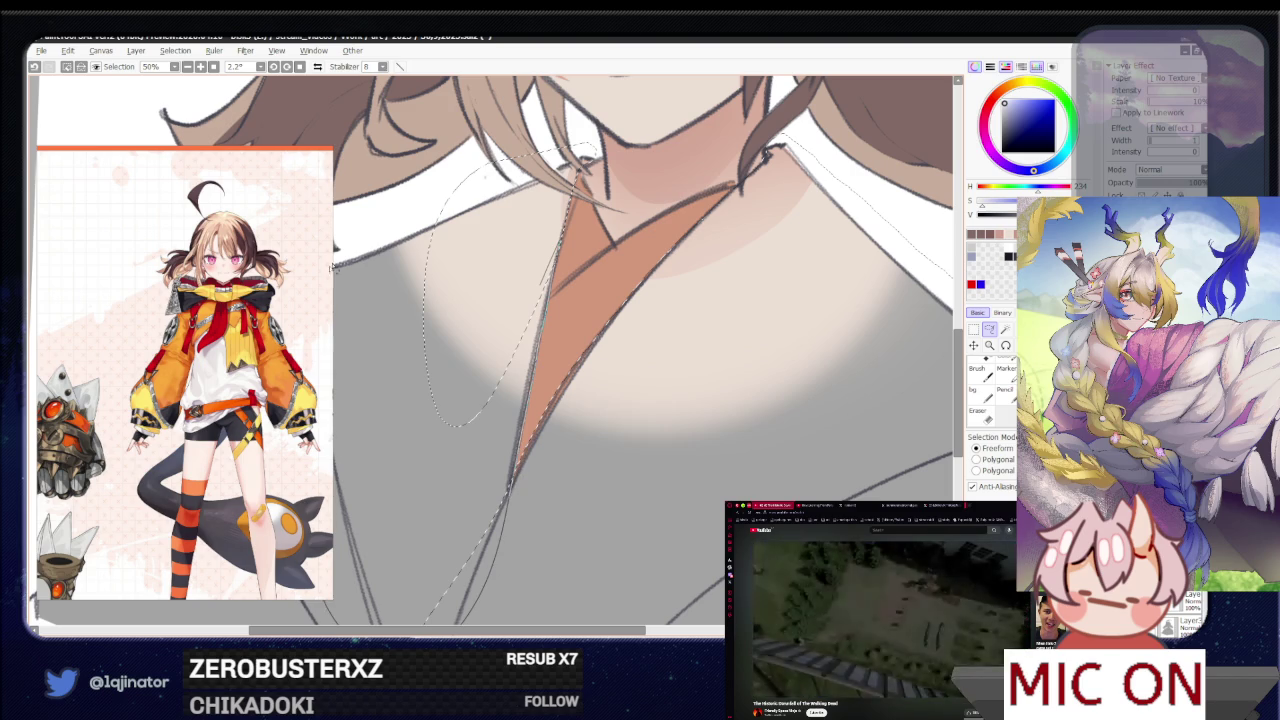
{"action": "key", "text": "minus"}
{"action": "key", "text": "minus"}
Fill the selected robe with pale lavender, then deselect with Ctrl+D
{"action": "left_click", "coordinate": [560, 320]}
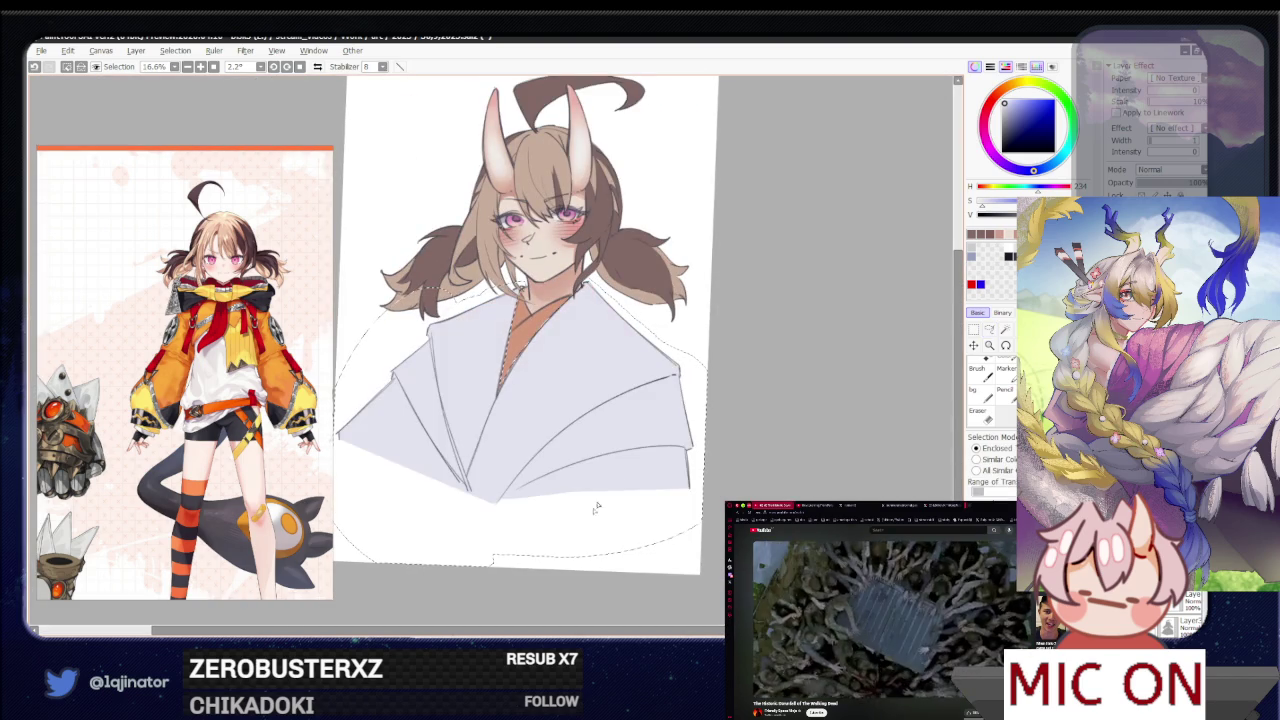
{"action": "left_click", "coordinate": [989, 329]}
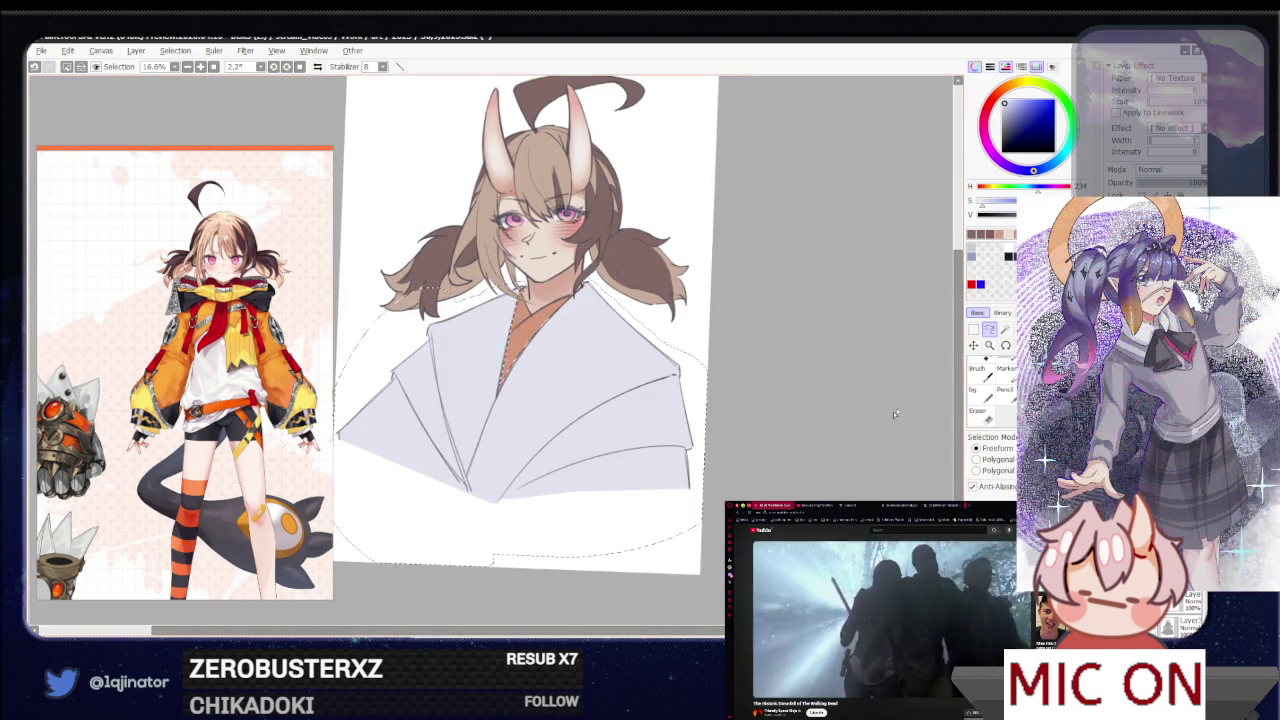
{"action": "key", "text": "ctrl+d"}
{"action": "left_click_drag", "start_coordinate": [794, 411], "coordinate": [780, 451]}
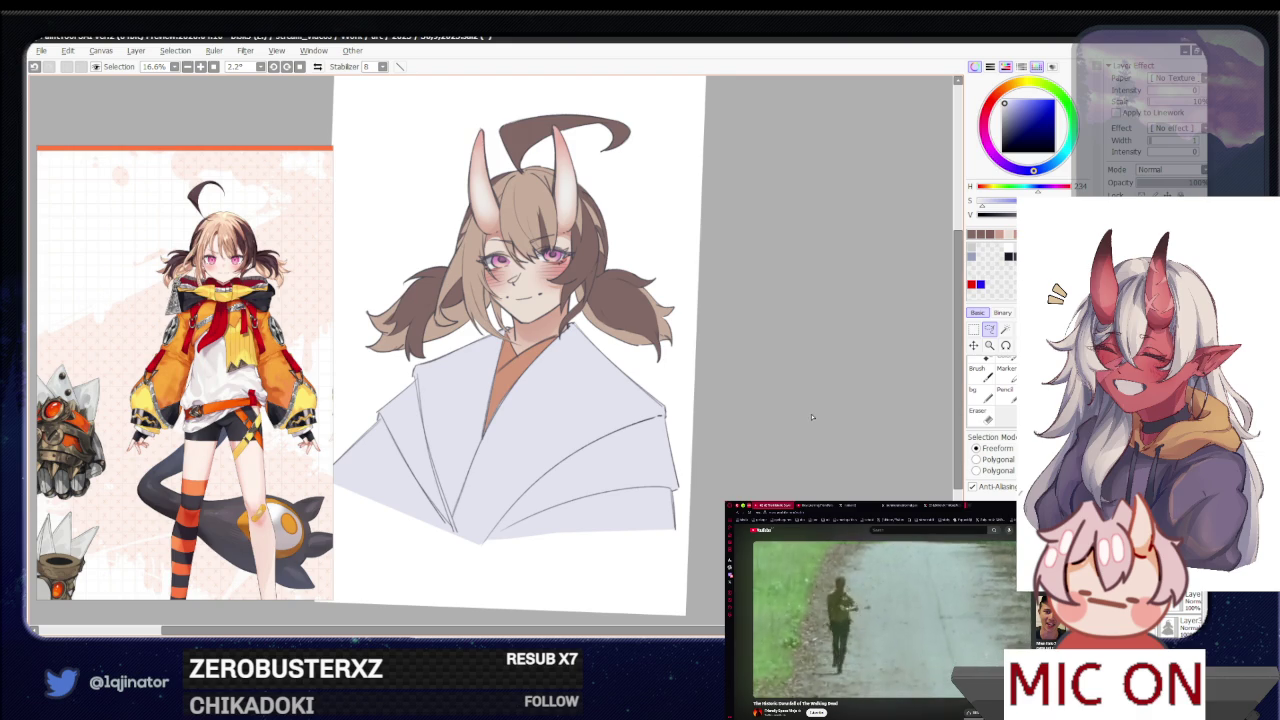
{"action": "mouse_move", "coordinate": [803, 449]}
{"action": "left_mouse_down"}
{"action": "mouse_move", "coordinate": [814, 437]}
{"action": "mouse_move", "coordinate": [784, 477]}
{"action": "left_mouse_up"}
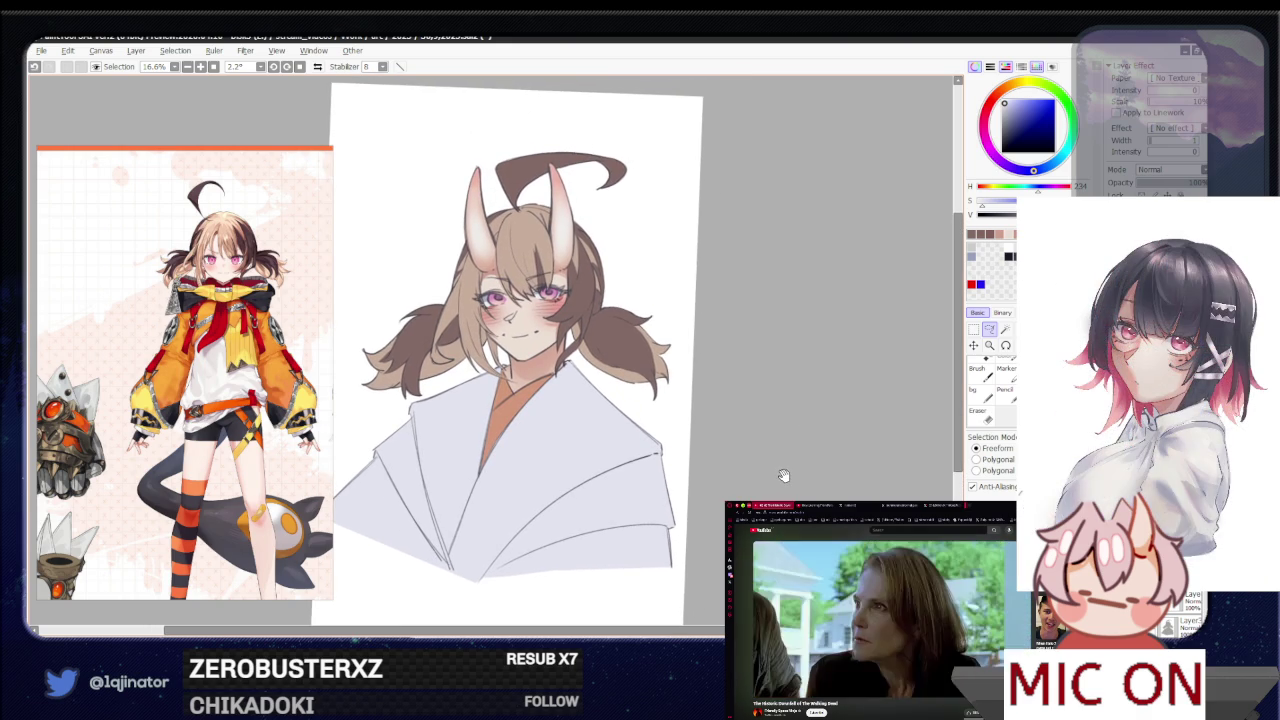
{"action": "left_click_drag", "start_coordinate": [789, 468], "coordinate": [788, 481]}
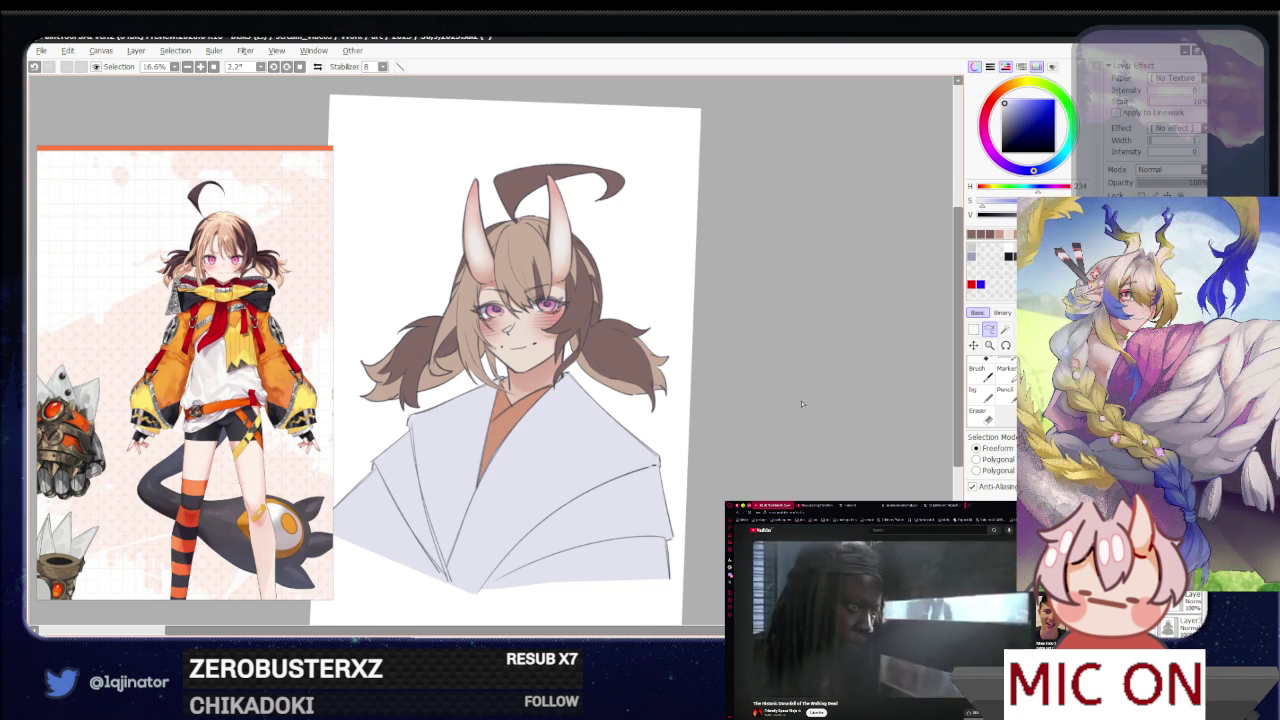
Undo the stray light-brown shape behind the hair and set the layer to Overlay
{"action": "mouse_move", "coordinate": [726, 457]}
{"action": "left_mouse_down"}
{"action": "mouse_move", "coordinate": [760, 414]}
{"action": "mouse_move", "coordinate": [766, 443]}
{"action": "mouse_move", "coordinate": [760, 429]}
{"action": "mouse_move", "coordinate": [754, 443]}
{"action": "mouse_move", "coordinate": [757, 426]}
{"action": "left_mouse_up"}
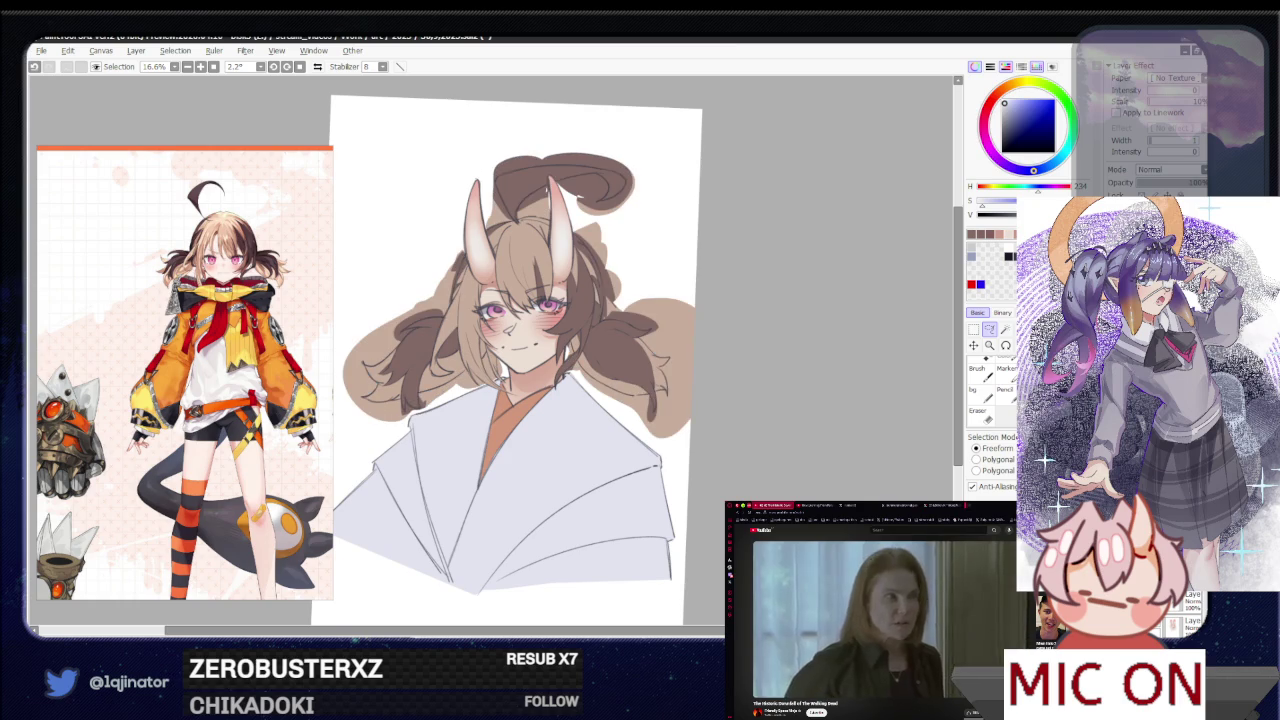
{"action": "key", "text": "ctrl+z"}
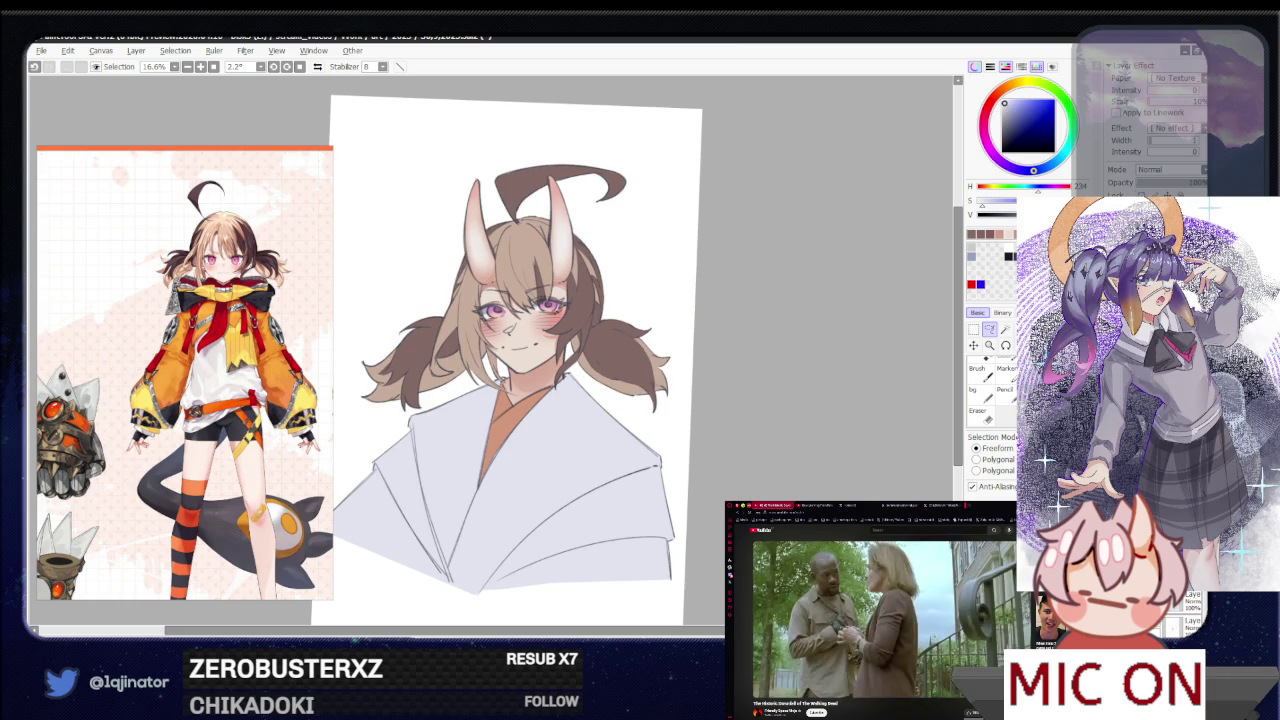
{"action": "left_click", "coordinate": [1170, 169]}
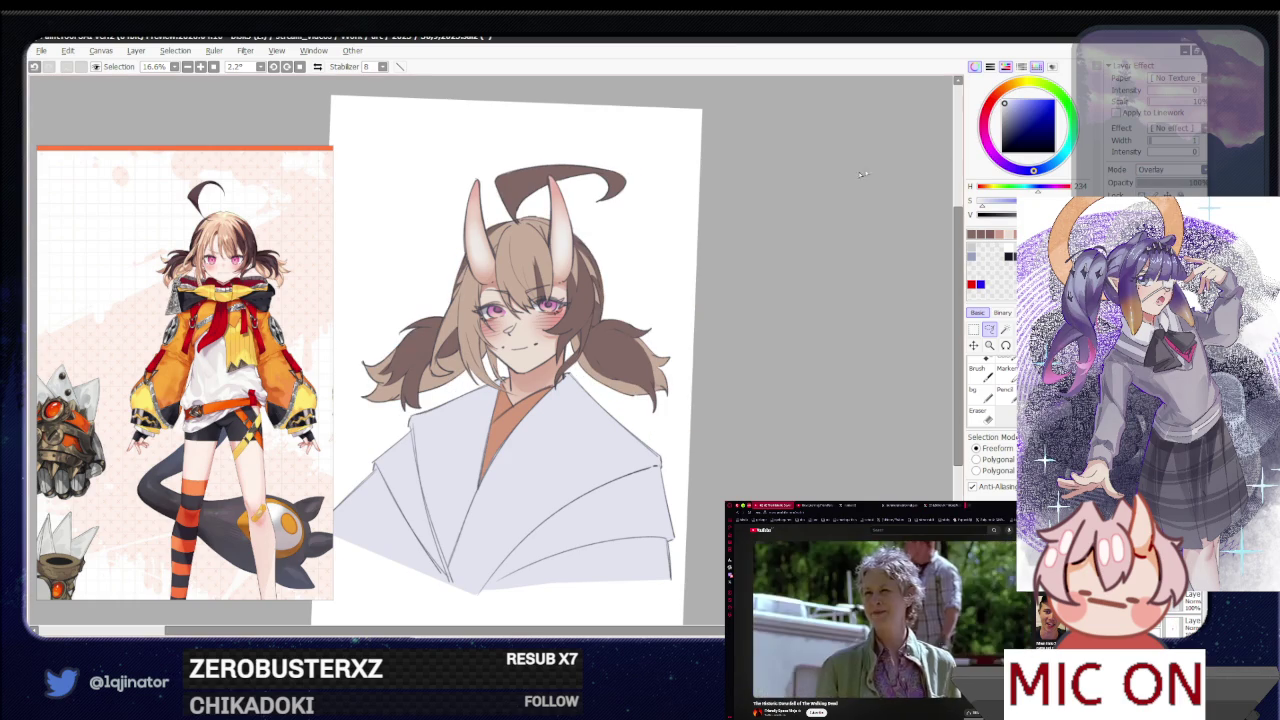
Pick a warm red and brush it over the hair, then bring up Hue/Saturation
{"action": "key", "text": "x"}
{"action": "left_click_drag", "start_coordinate": [1006, 100], "coordinate": [1011, 100]}
{"action": "key", "text": "b"}
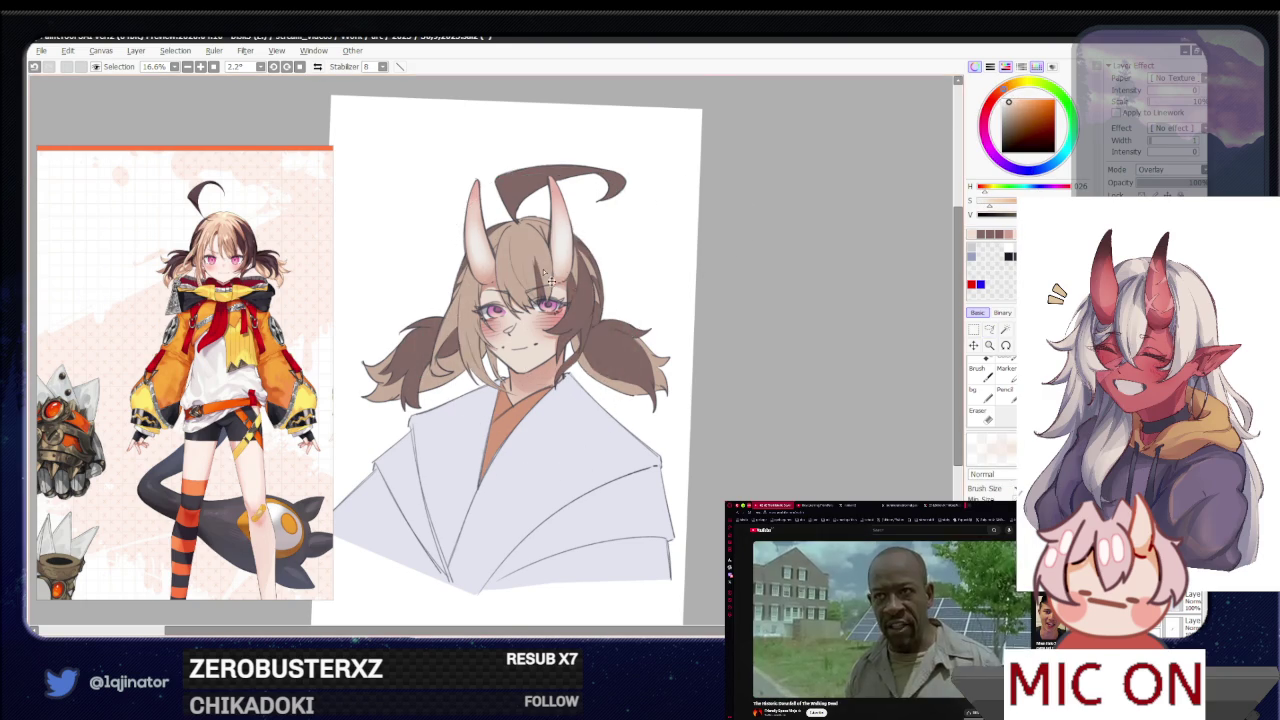
{"action": "left_click_drag", "start_coordinate": [1008, 100], "coordinate": [1019, 103]}
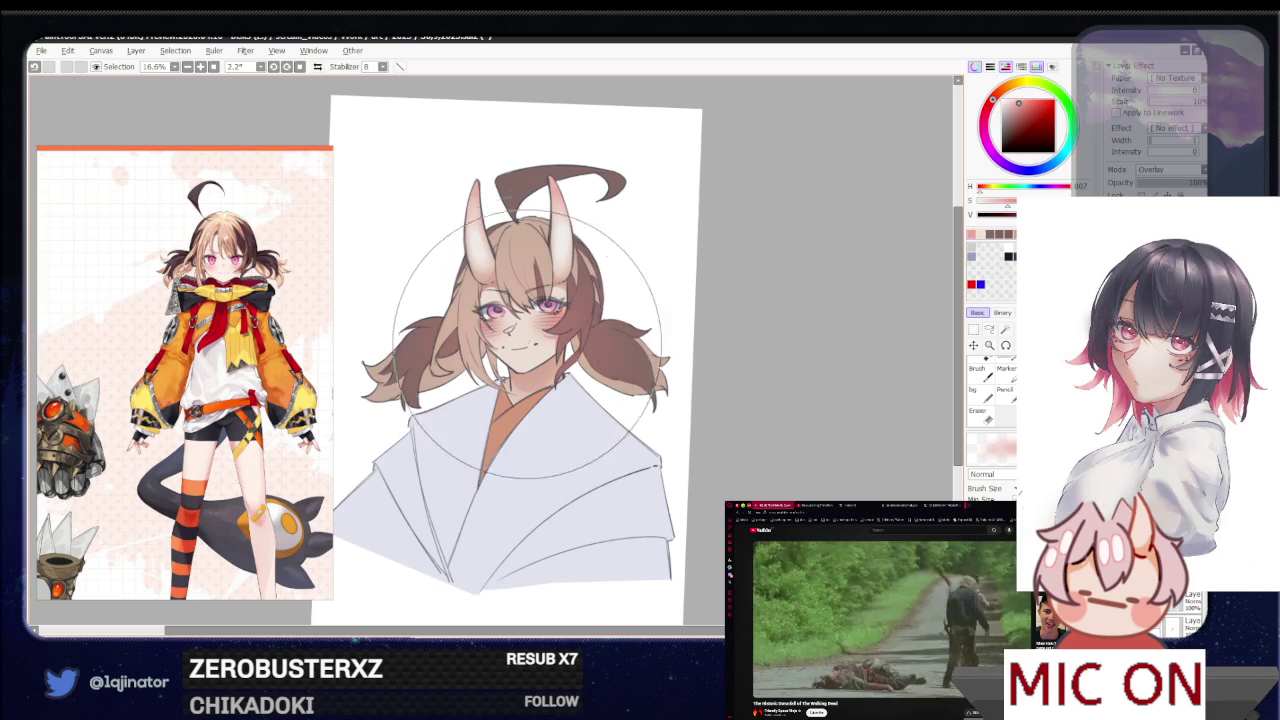
{"action": "left_click_drag", "start_coordinate": [527, 315], "coordinate": [517, 511]}
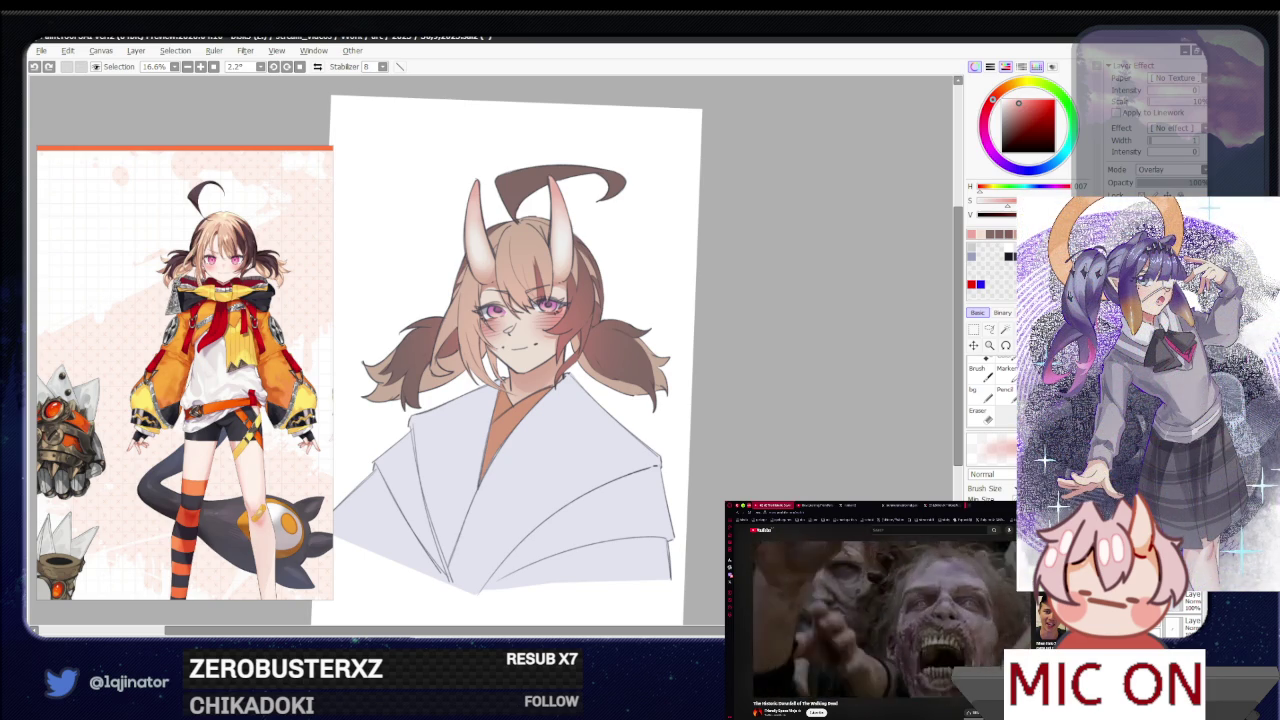
{"action": "key", "text": "ctrl+u"}
{"action": "left_click", "coordinate": [733, 195]}
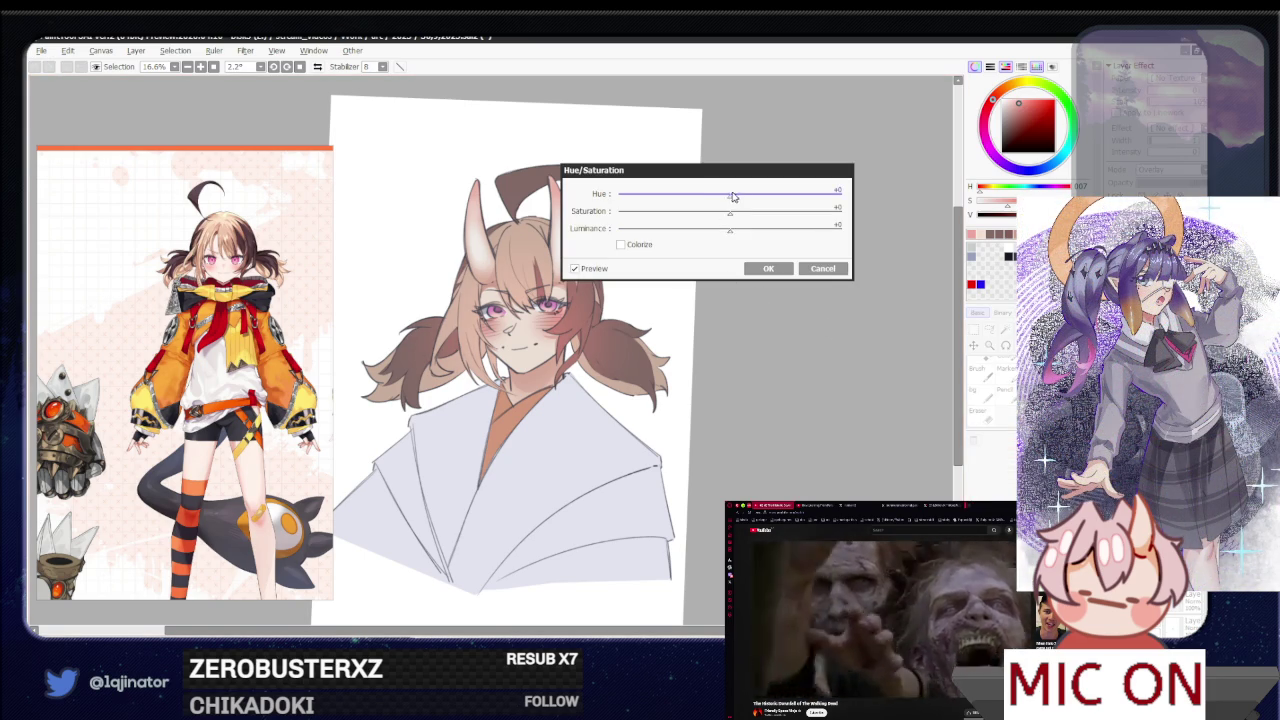
{"action": "mouse_move", "coordinate": [735, 201]}
{"action": "left_mouse_down"}
{"action": "mouse_move", "coordinate": [723, 200]}
{"action": "mouse_move", "coordinate": [772, 231]}
{"action": "mouse_move", "coordinate": [696, 210]}
{"action": "mouse_move", "coordinate": [813, 208]}
{"action": "mouse_move", "coordinate": [668, 256]}
{"action": "mouse_move", "coordinate": [766, 240]}
{"action": "left_mouse_up"}
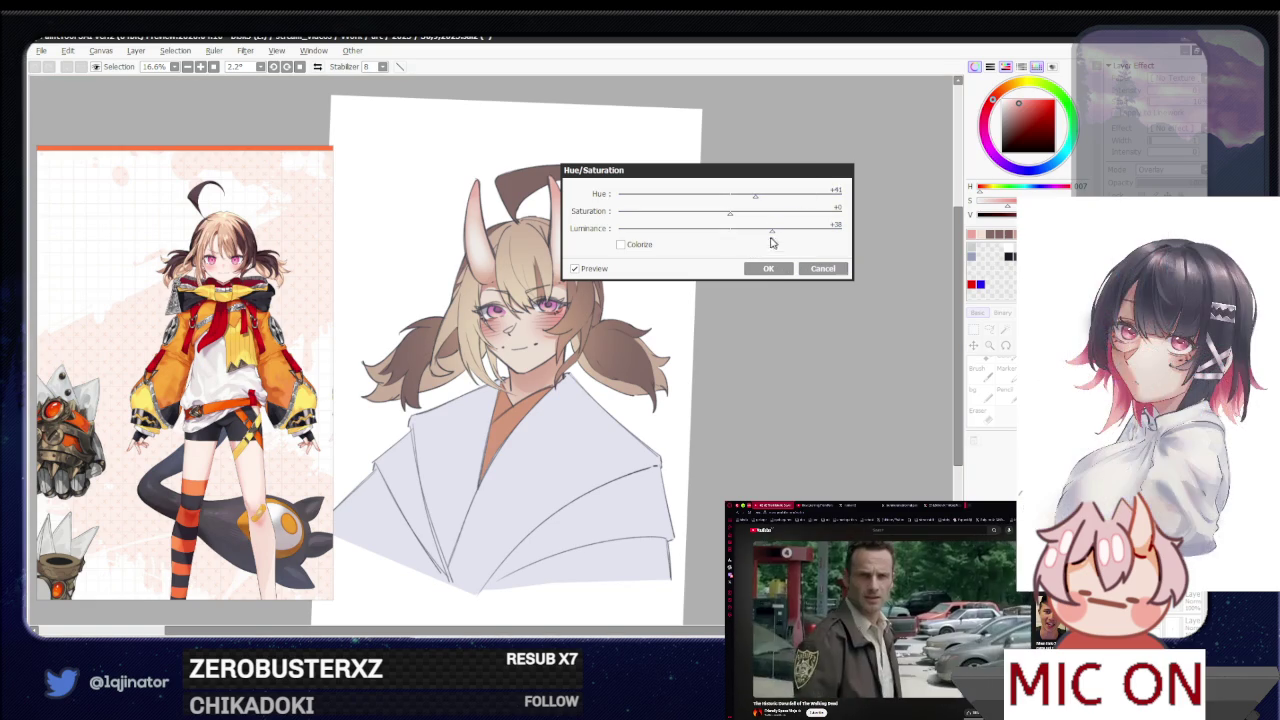
{"action": "left_click_drag", "start_coordinate": [756, 198], "coordinate": [726, 200]}
{"action": "left_click", "coordinate": [731, 209]}
{"action": "left_click", "coordinate": [771, 230]}
{"action": "left_click_drag", "start_coordinate": [771, 237], "coordinate": [733, 243]}
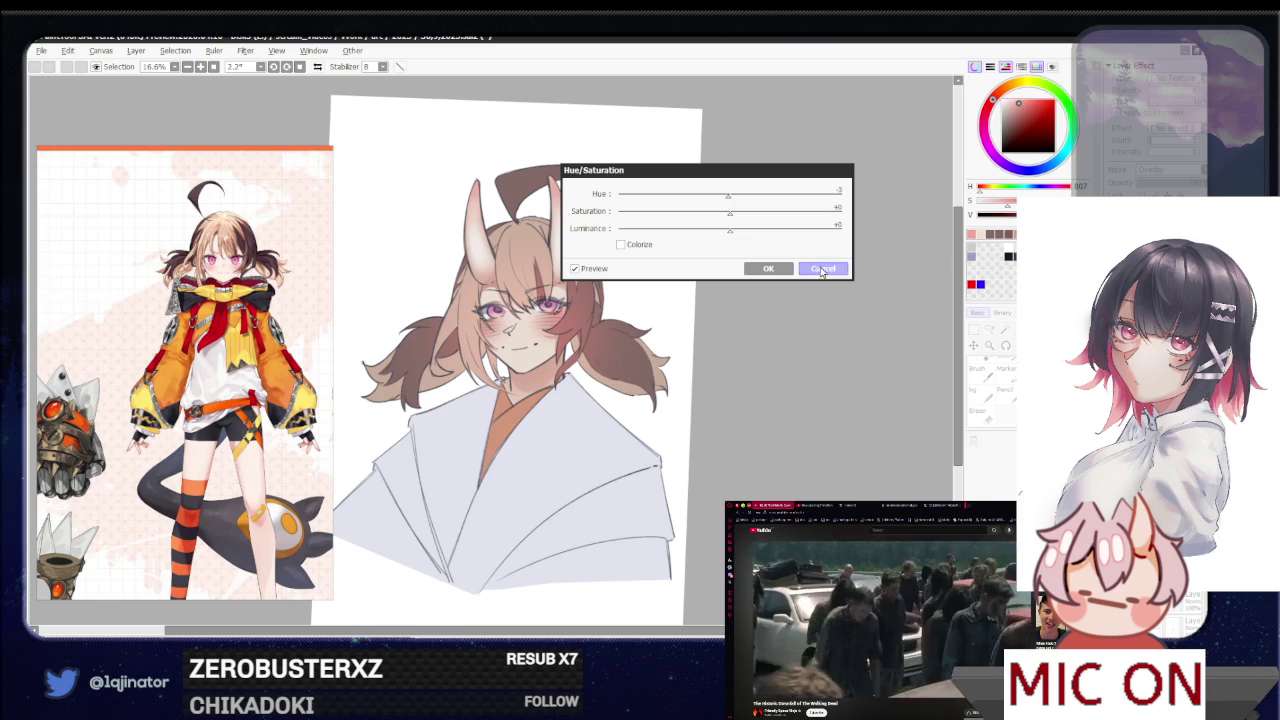
{"action": "left_click", "coordinate": [818, 268]}
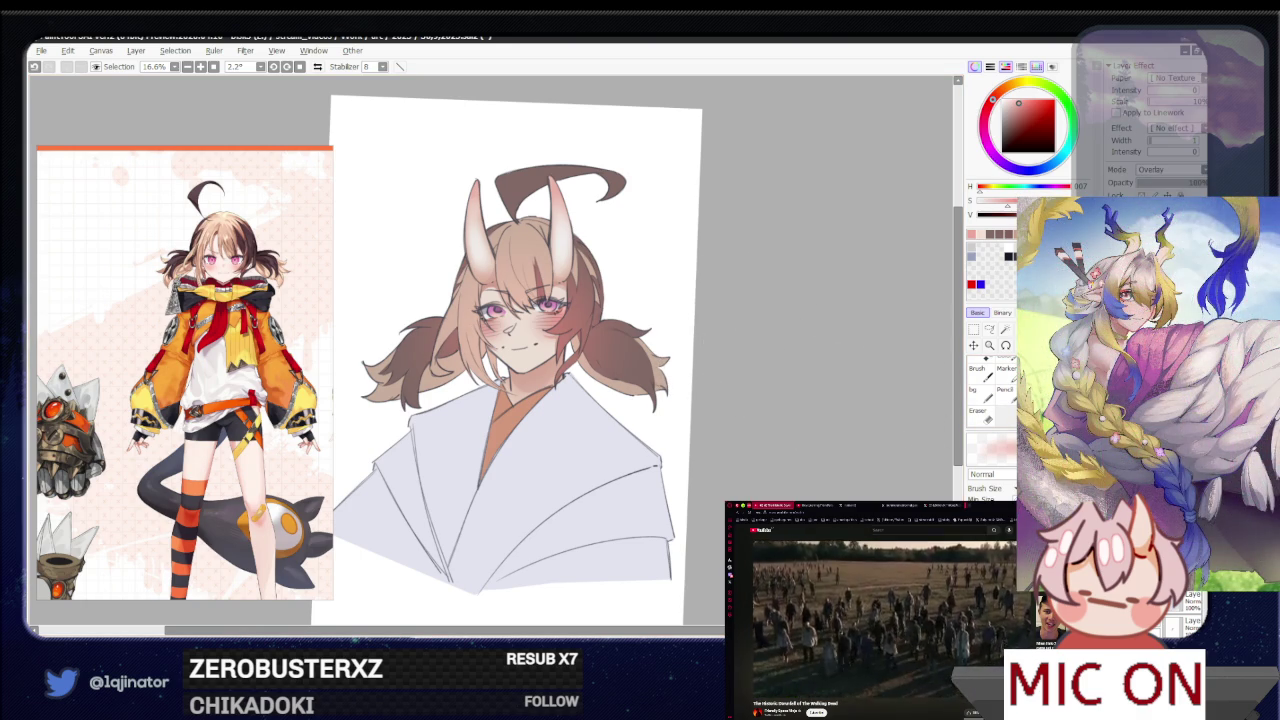
Select the Normal-mode layer and toggle the flat brown hair base fill back and forth
{"action": "left_click", "coordinate": [1175, 607]}
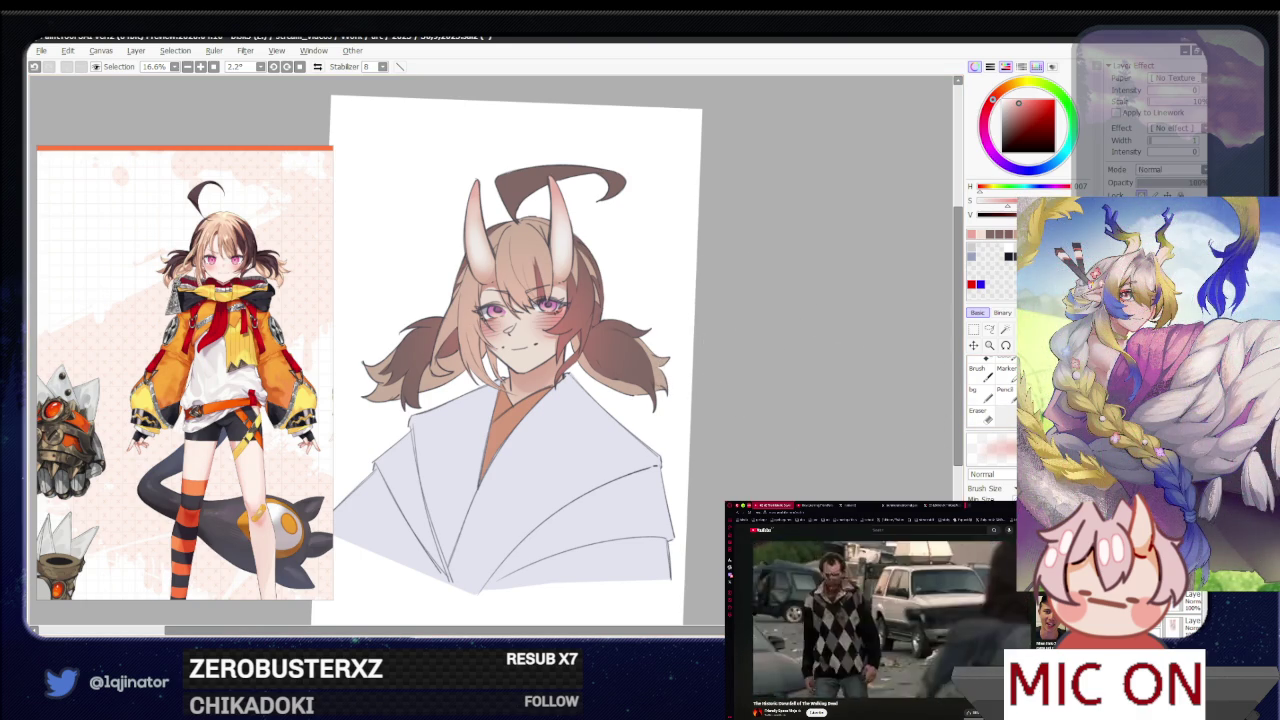
{"action": "key", "text": "ctrl+z"}
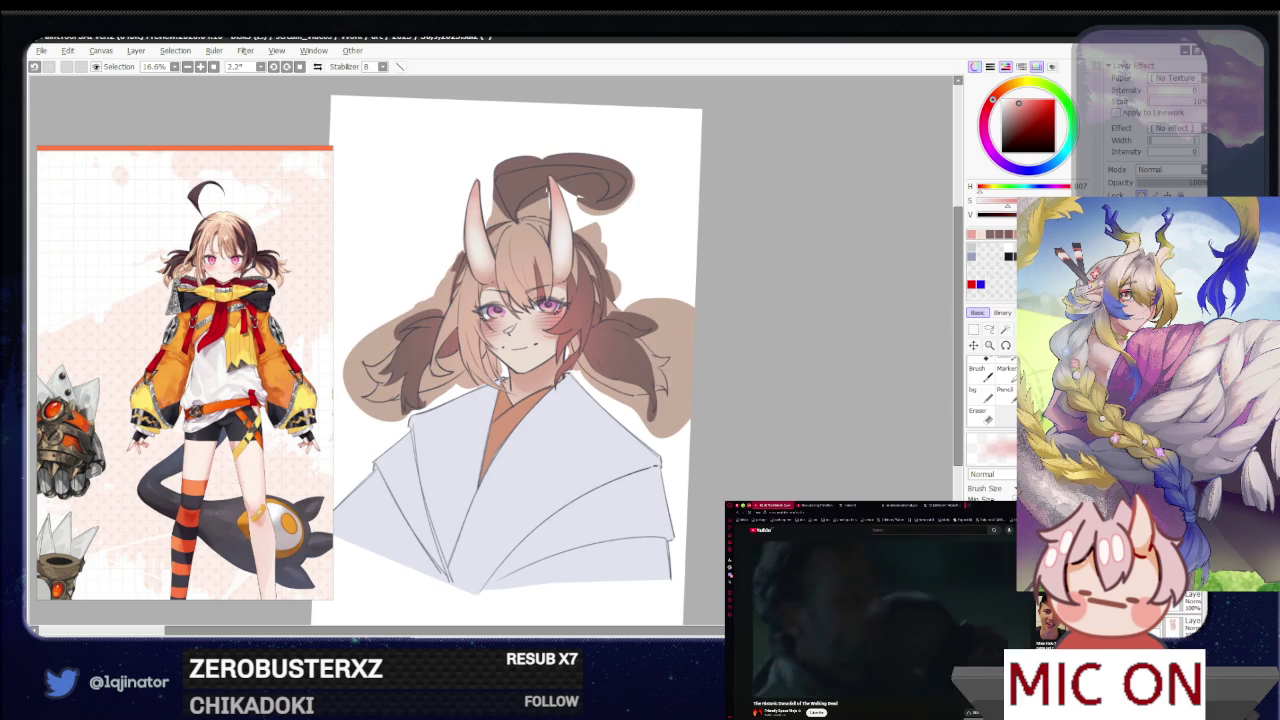
{"action": "key", "text": "ctrl+z"}
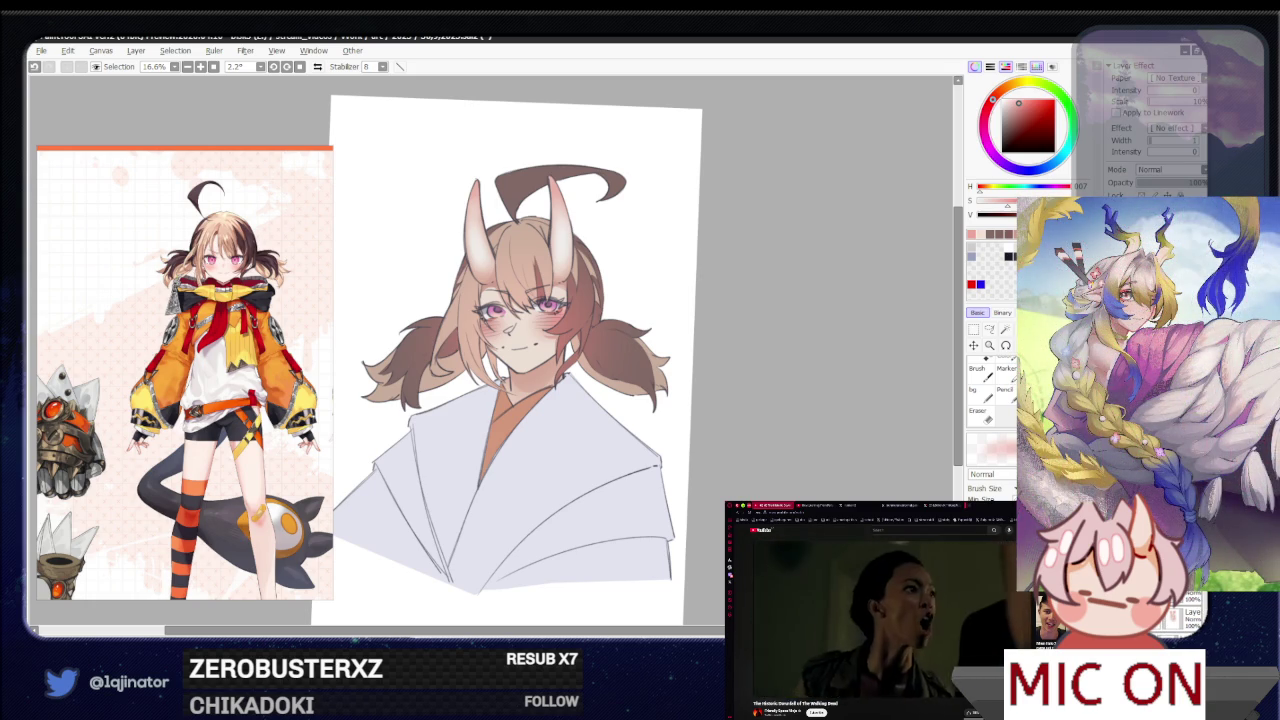
Choose a light blue shadow colour on the colour wheel
{"action": "scroll", "coordinate": [1160, 169], "scroll_direction": "down", "scroll_amount": 1}
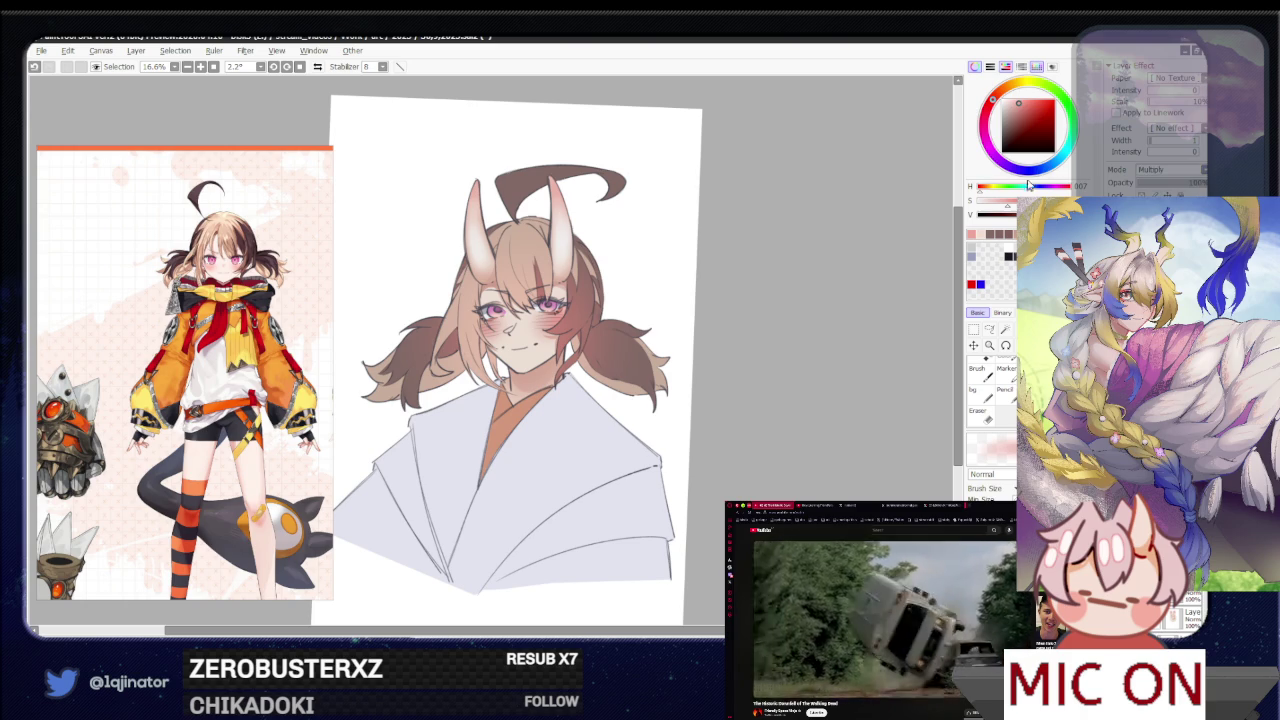
{"action": "left_click", "coordinate": [1024, 171]}
{"action": "left_click", "coordinate": [1008, 107]}
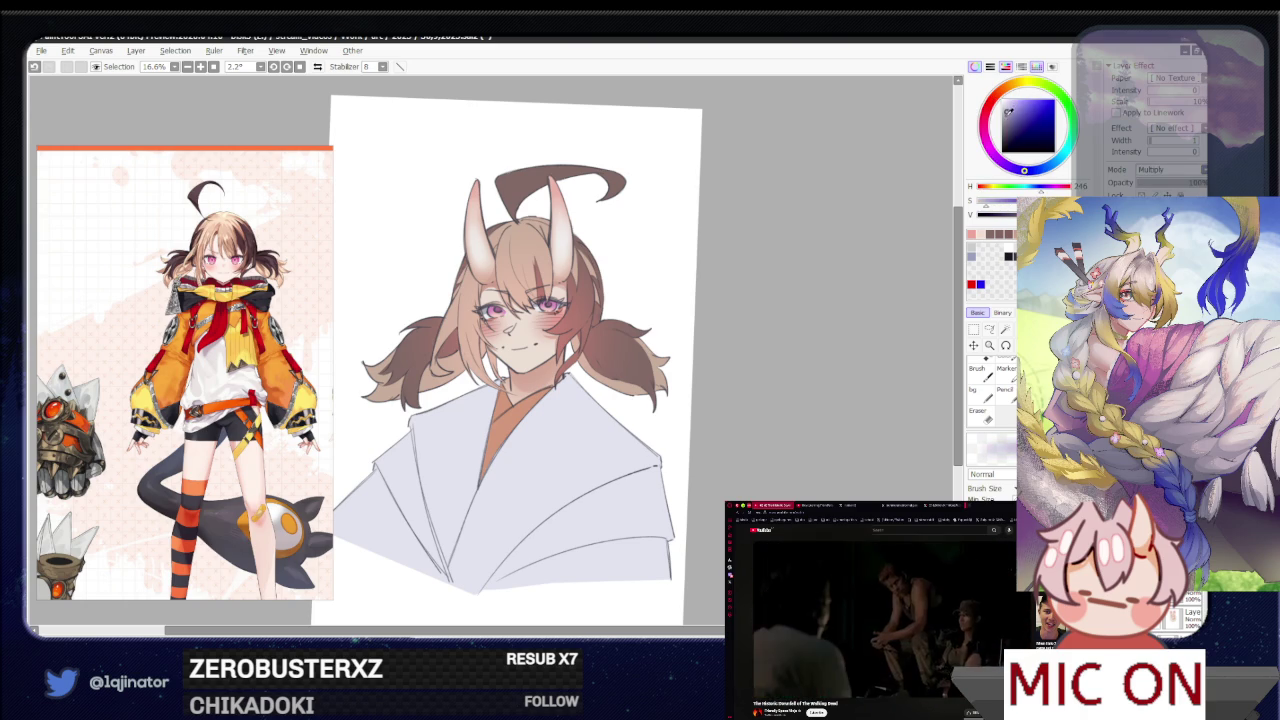
Start a lasso selection along the robe's left fold
{"action": "left_click", "coordinate": [989, 329]}
{"action": "left_click_drag", "start_coordinate": [621, 460], "coordinate": [635, 372]}
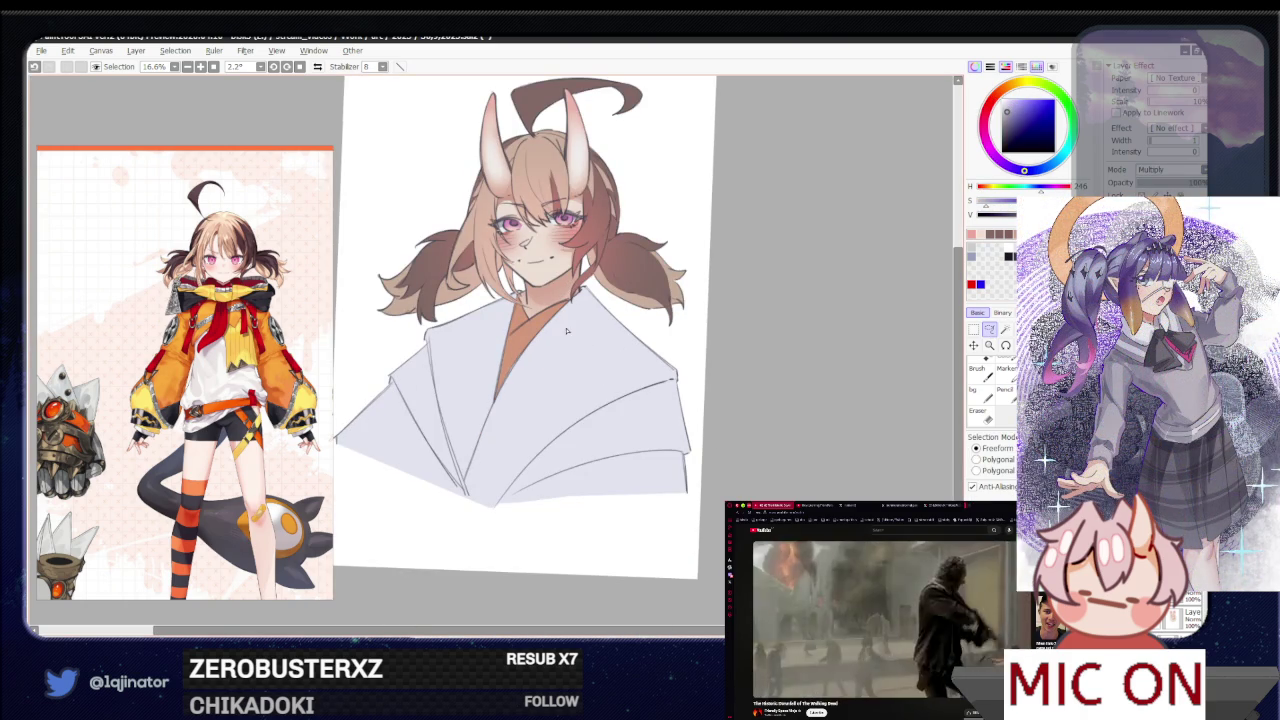
{"action": "left_click_drag", "start_coordinate": [480, 414], "coordinate": [480, 442]}
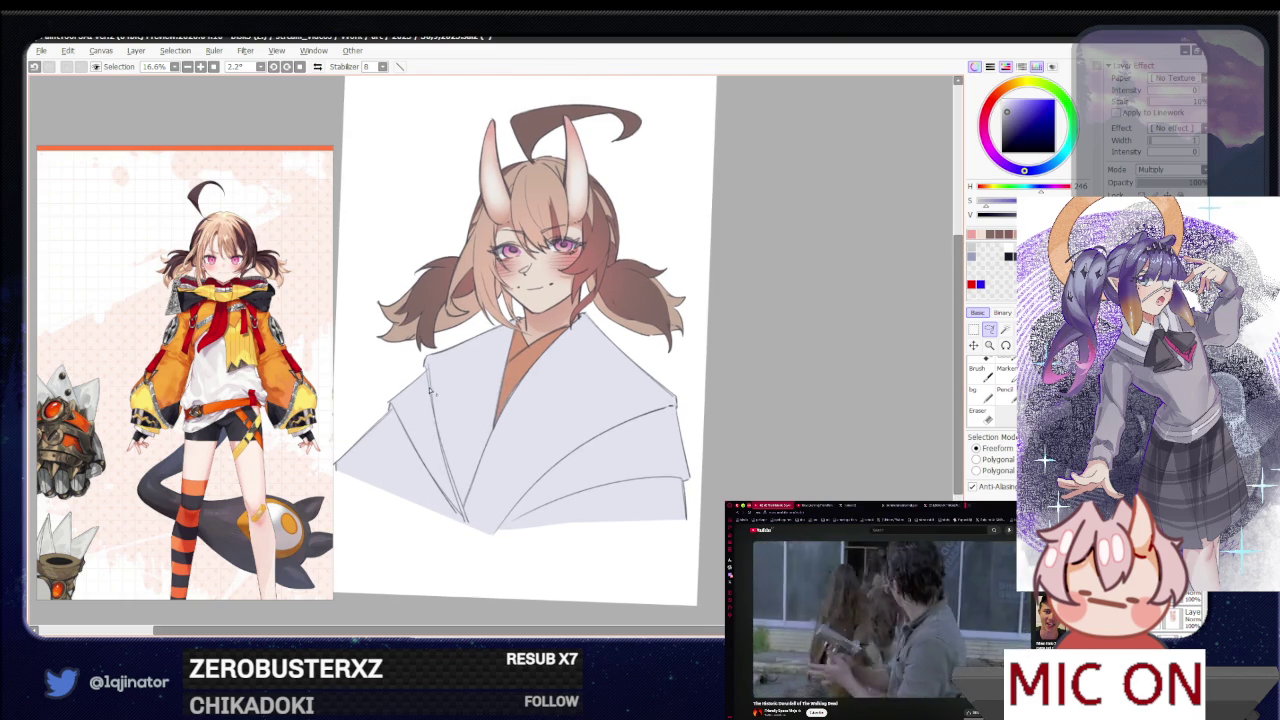
{"action": "mouse_move", "coordinate": [434, 396]}
{"action": "left_mouse_down"}
{"action": "mouse_move", "coordinate": [470, 526]}
{"action": "mouse_move", "coordinate": [430, 428]}
{"action": "mouse_move", "coordinate": [470, 532]}
{"action": "mouse_move", "coordinate": [402, 512]}
{"action": "mouse_move", "coordinate": [408, 428]}
{"action": "mouse_move", "coordinate": [488, 564]}
{"action": "mouse_move", "coordinate": [452, 378]}
{"action": "left_mouse_up"}
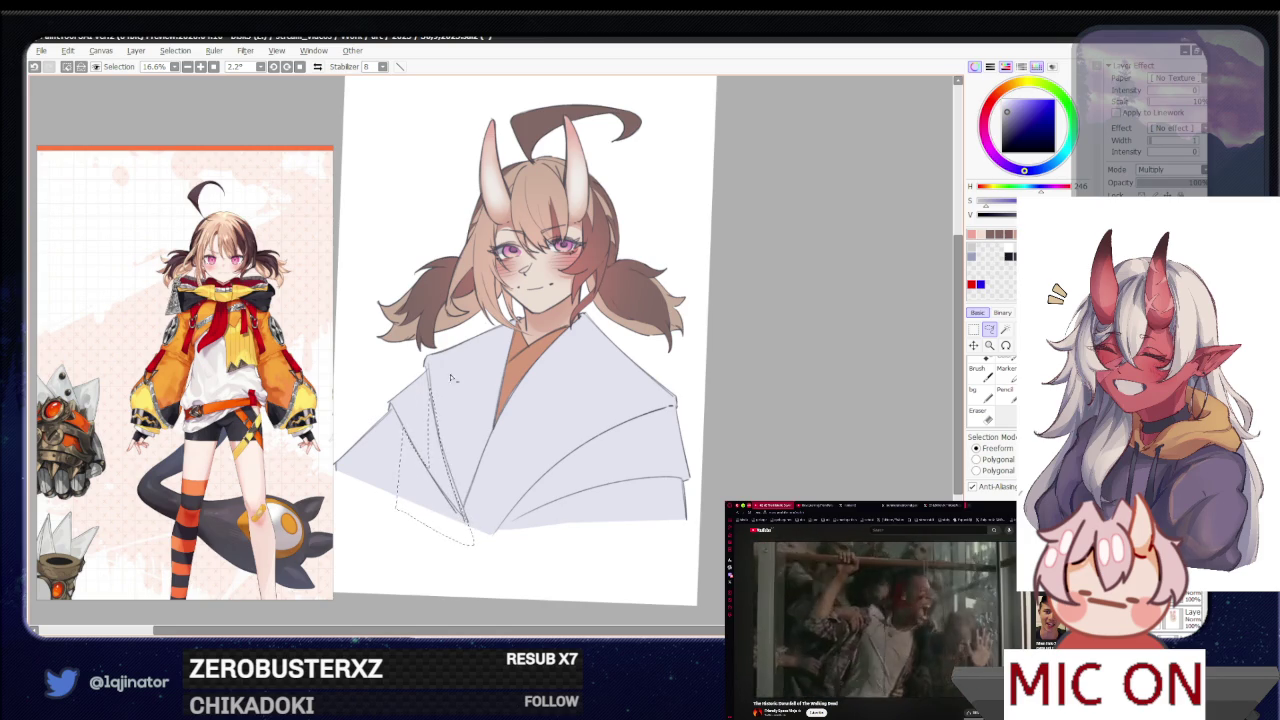
Extend the lasso selection over the robe's lower middle and bottom folds
{"action": "scroll", "coordinate": [530, 380], "scroll_direction": "down", "scroll_amount": 3}
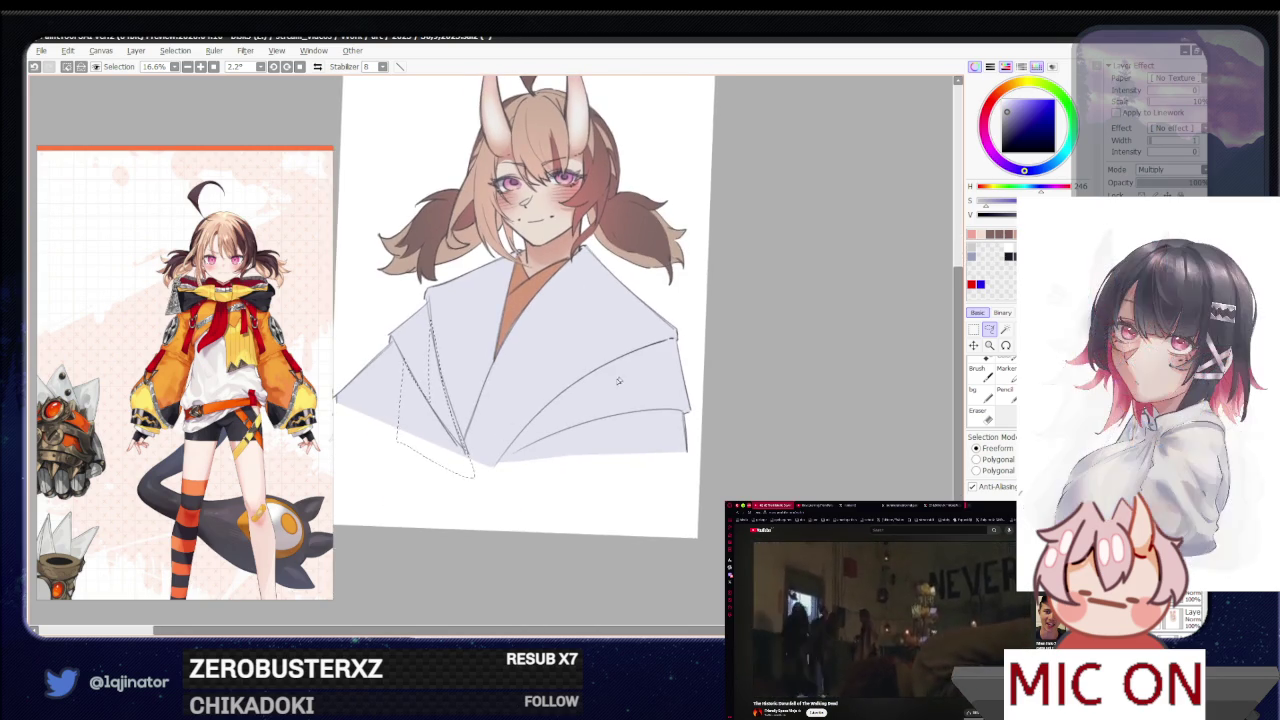
{"action": "mouse_move", "coordinate": [626, 360]}
{"action": "left_mouse_down"}
{"action": "mouse_move", "coordinate": [488, 490]}
{"action": "mouse_move", "coordinate": [502, 466]}
{"action": "left_mouse_up"}
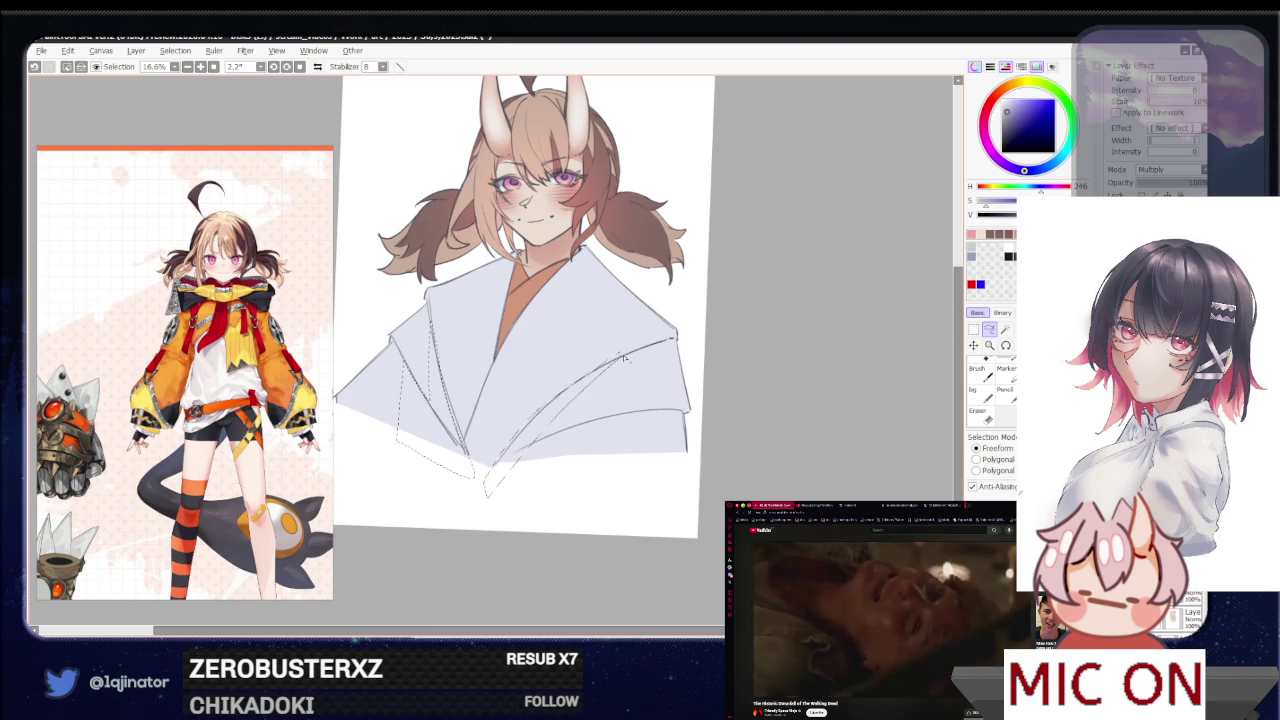
{"action": "scroll", "coordinate": [623, 357], "scroll_direction": "up", "scroll_amount": 2}
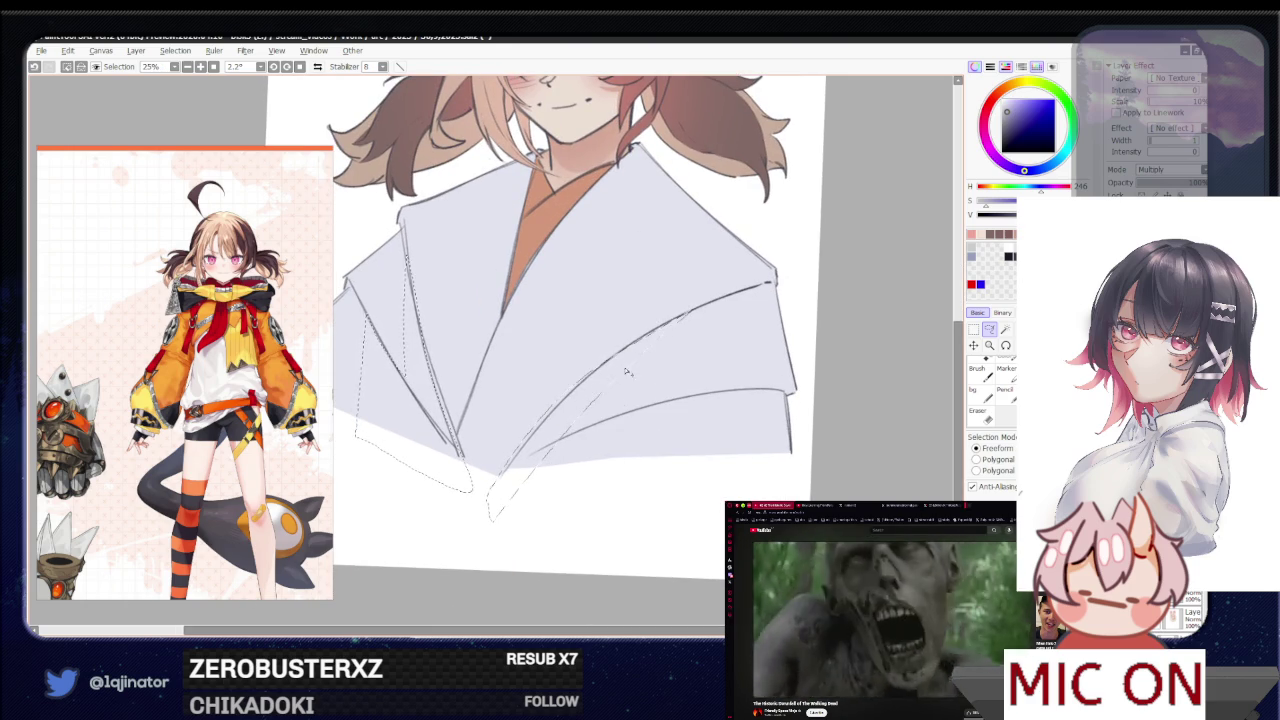
{"action": "mouse_move", "coordinate": [602, 428]}
{"action": "left_mouse_down"}
{"action": "mouse_move", "coordinate": [533, 452]}
{"action": "mouse_move", "coordinate": [545, 436]}
{"action": "left_mouse_up"}
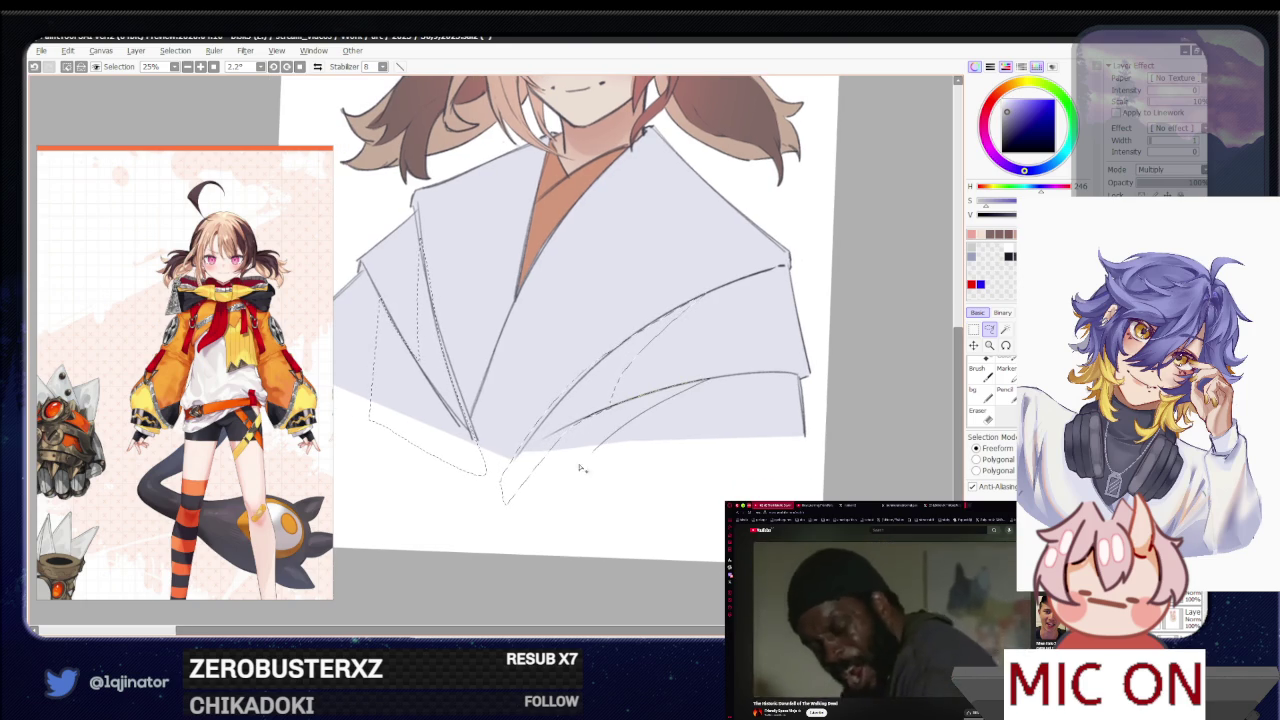
{"action": "scroll", "coordinate": [578, 383], "scroll_direction": "down", "scroll_amount": 1}
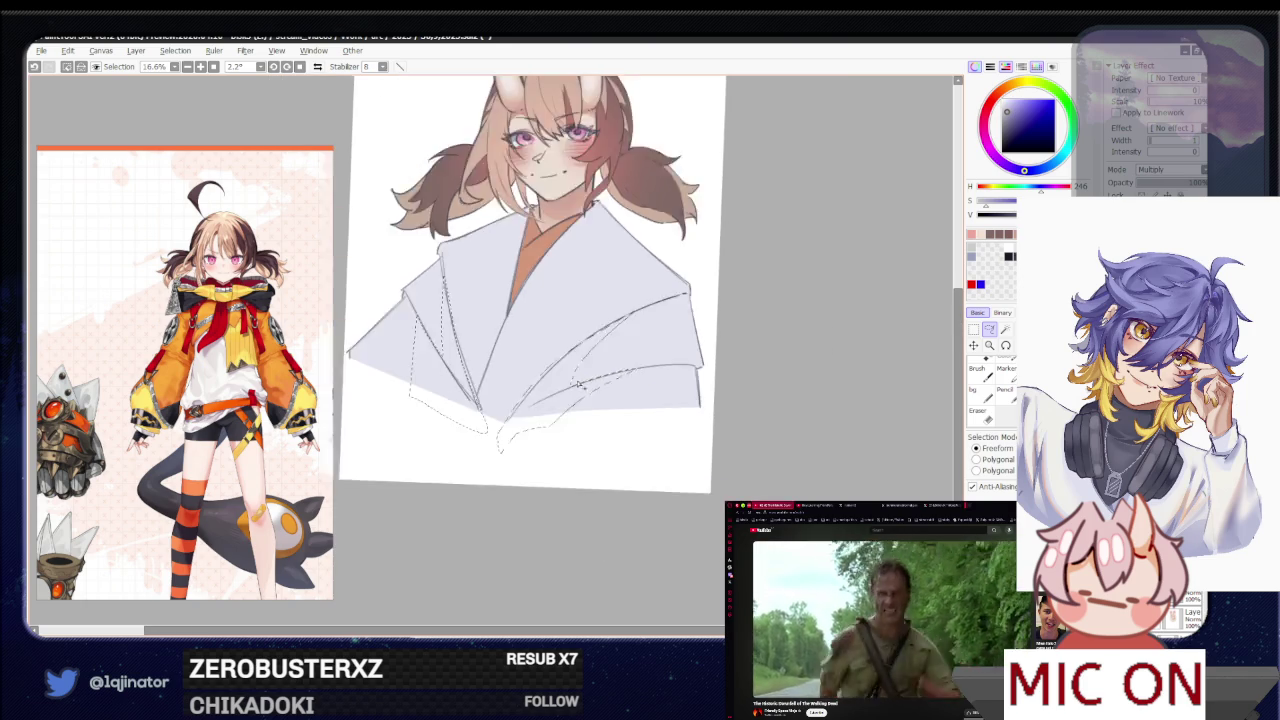
{"action": "scroll", "coordinate": [578, 383], "scroll_direction": "down", "scroll_amount": 1}
{"action": "key", "text": "b"}
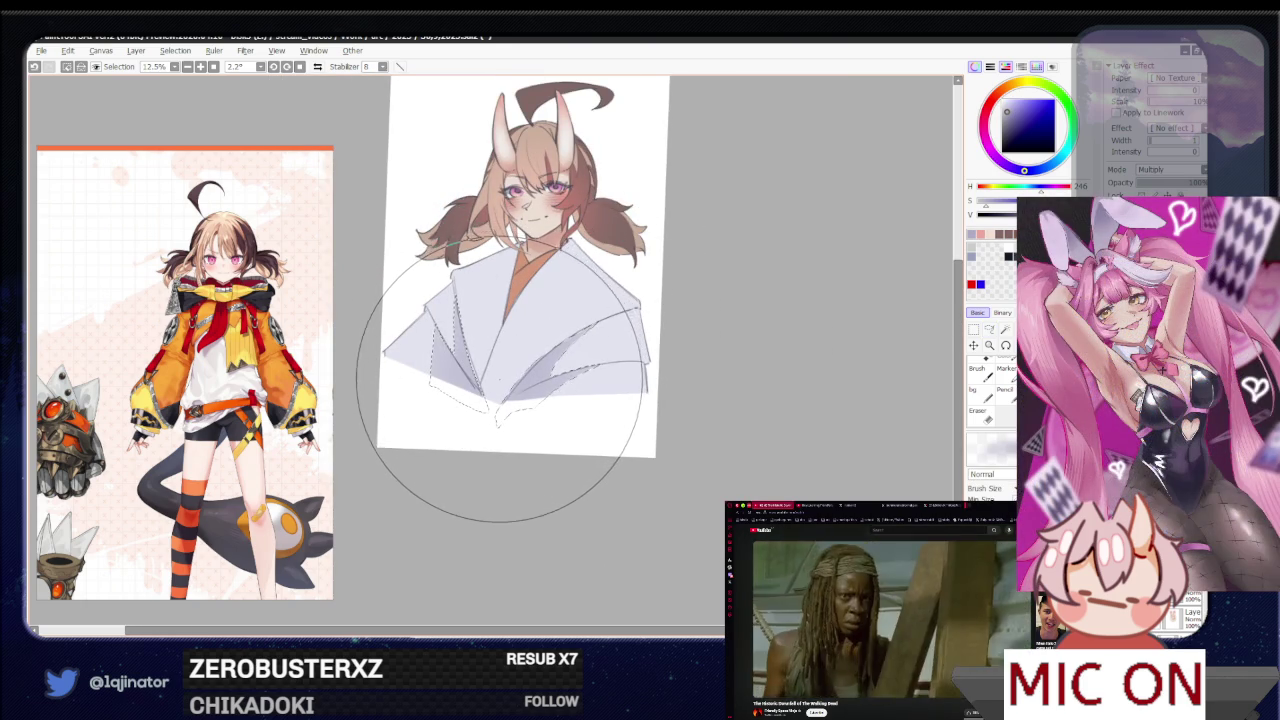
Brush slightly shifted blue shadows into the selected folds, then deselect
{"action": "left_click_drag", "start_coordinate": [506, 371], "coordinate": [493, 403]}
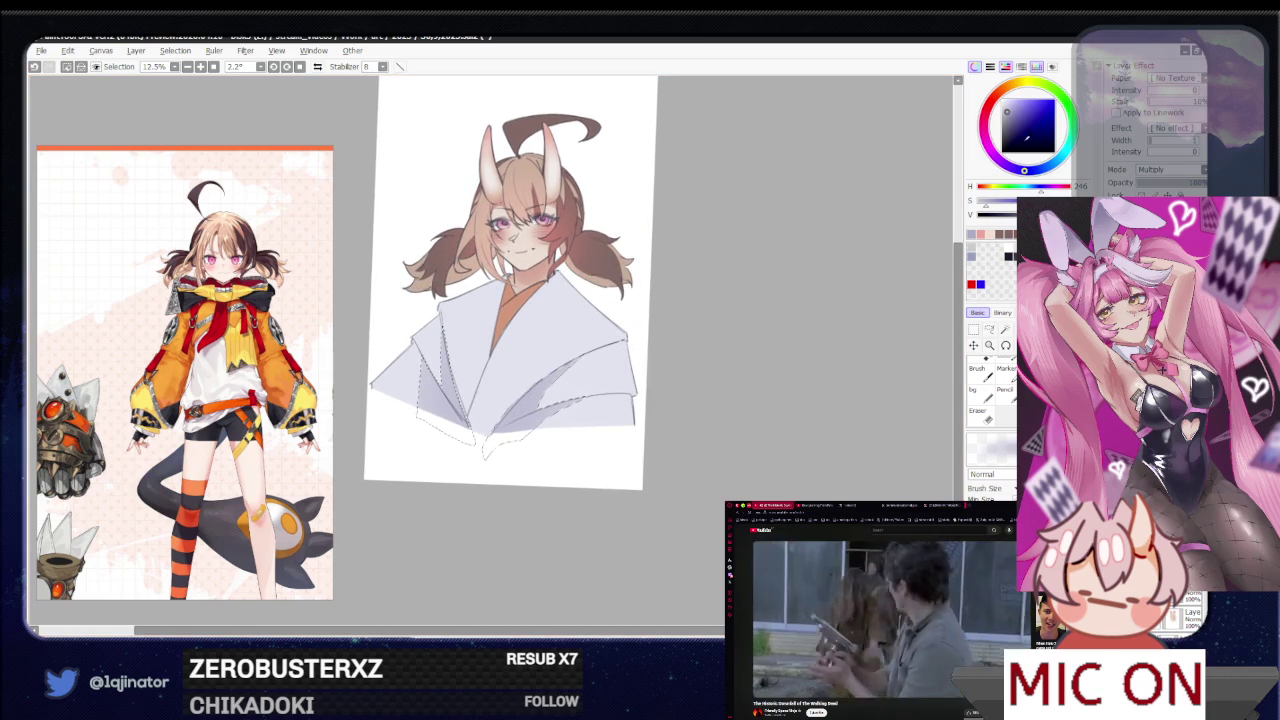
{"action": "left_click", "coordinate": [1030, 171]}
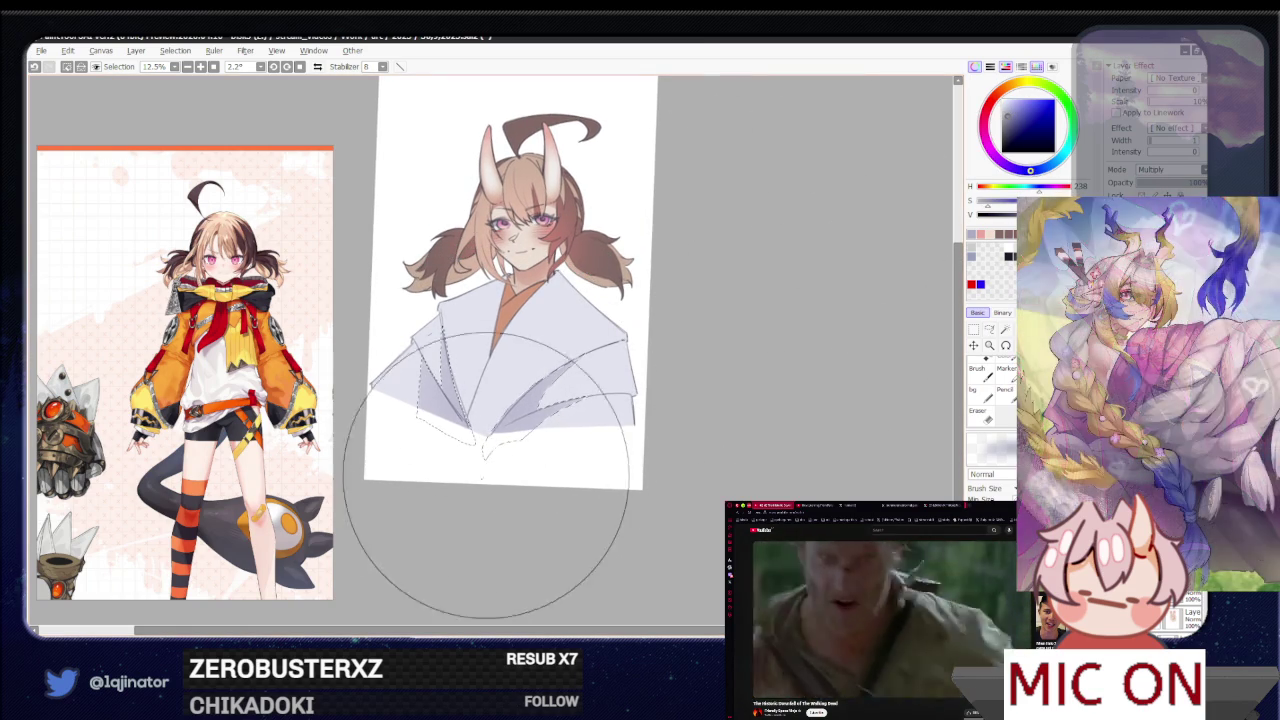
{"action": "key", "text": "l"}
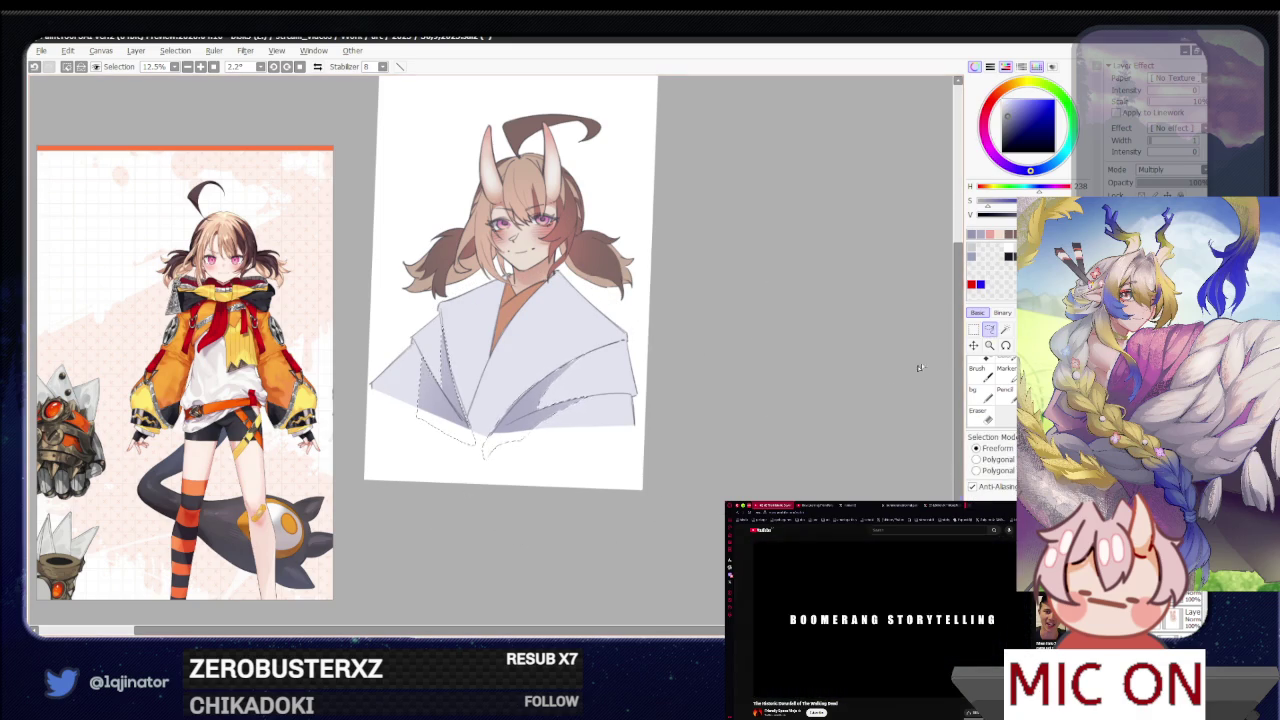
{"action": "key", "text": "ctrl+d"}
{"action": "scroll", "coordinate": [743, 380], "scroll_direction": "up", "scroll_amount": 2}
{"action": "left_click_drag", "start_coordinate": [697, 414], "coordinate": [737, 432]}
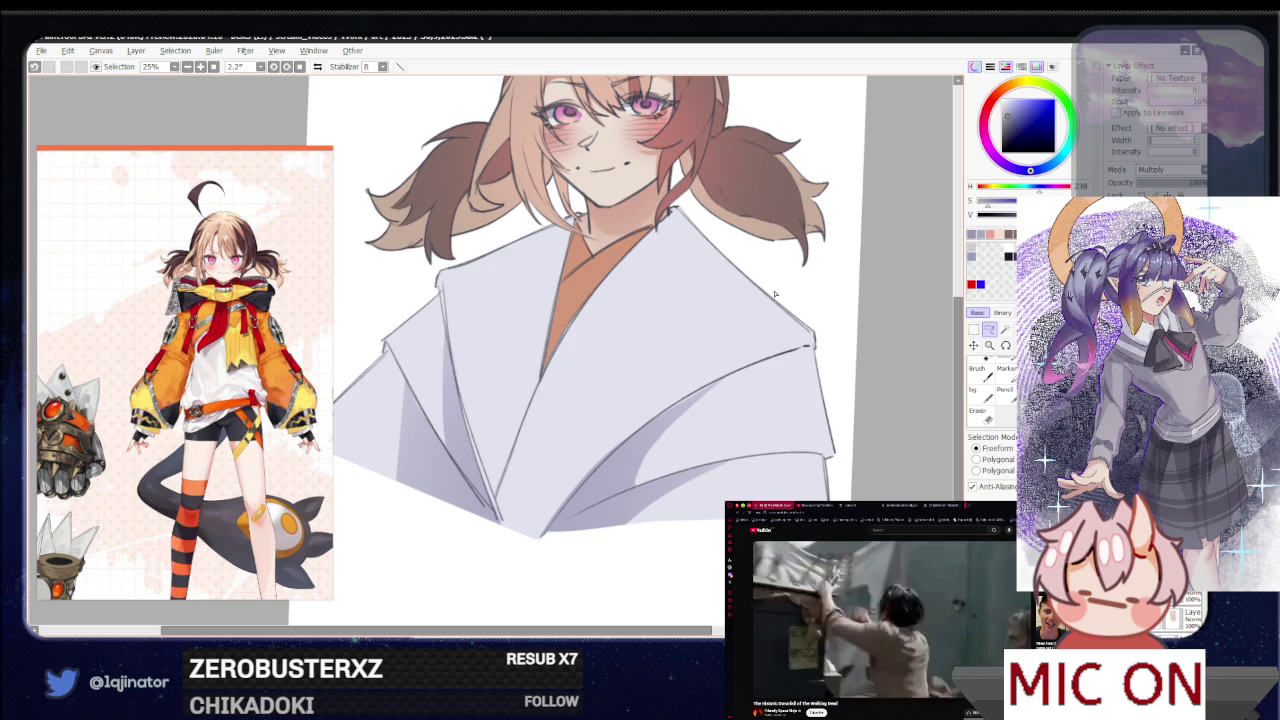
Paint lavender shadows along the robe folds on the Multiply layer
{"action": "mouse_move", "coordinate": [726, 442]}
{"action": "left_mouse_down"}
{"action": "mouse_move", "coordinate": [694, 436]}
{"action": "mouse_move", "coordinate": [726, 429]}
{"action": "mouse_move", "coordinate": [711, 425]}
{"action": "left_mouse_up"}
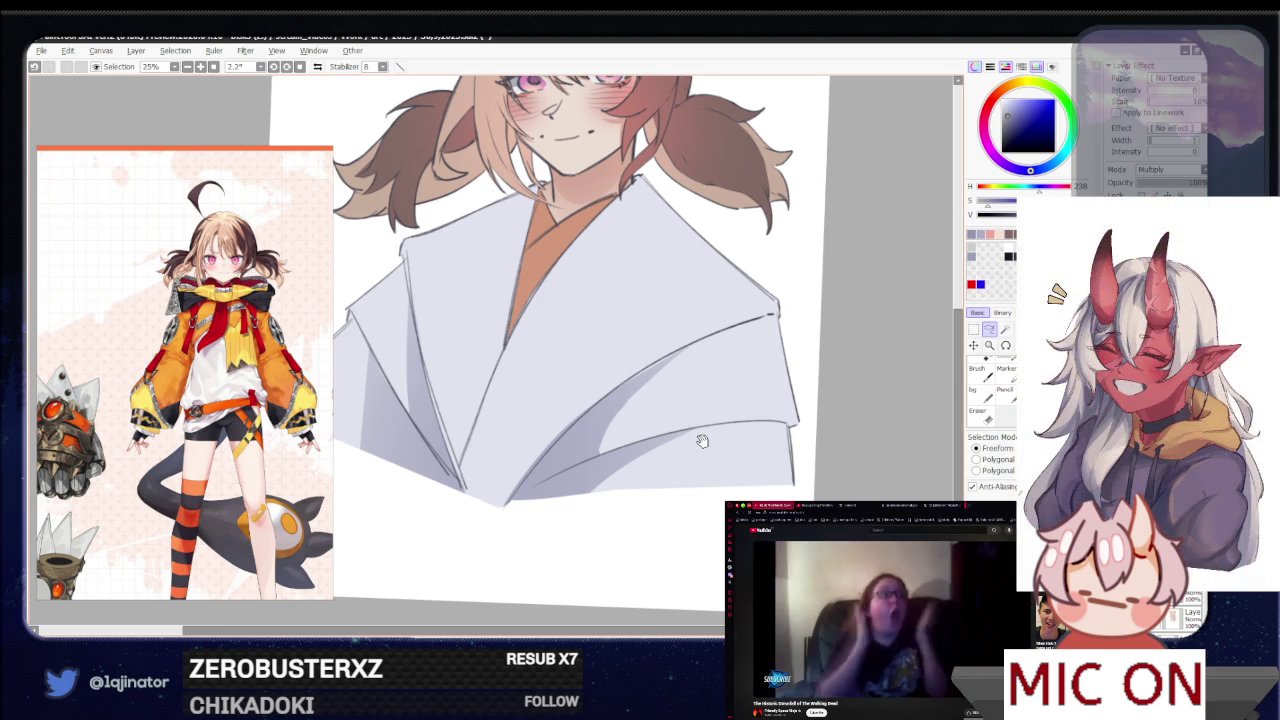
{"action": "left_click_drag", "start_coordinate": [851, 400], "coordinate": [849, 423]}
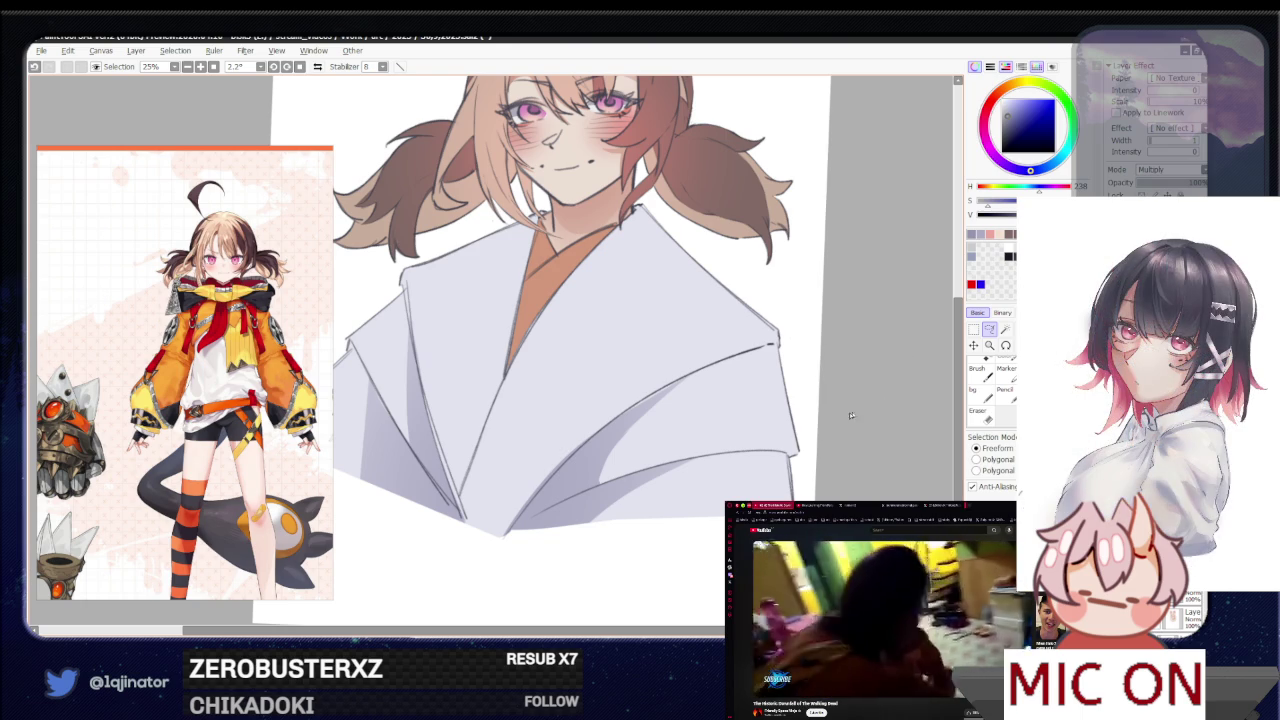
Check the robe's shadow regions with the Magic Wand, then deselect
{"action": "key", "text": "b"}
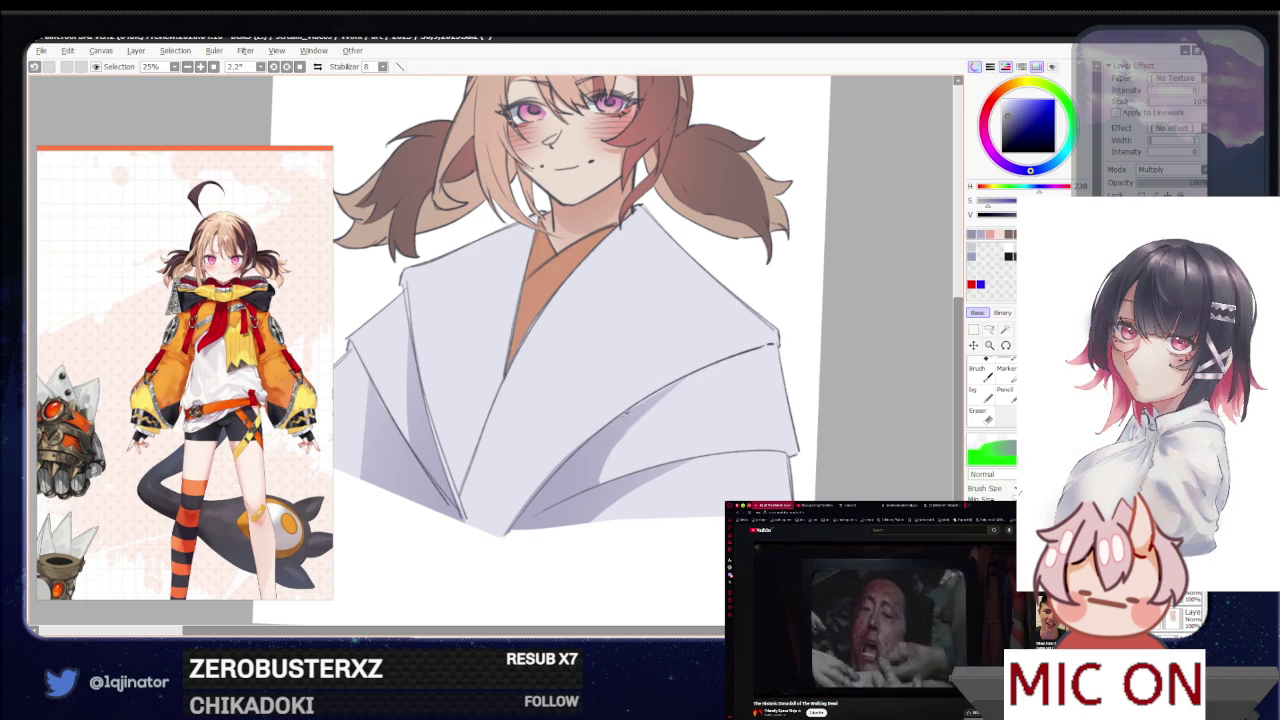
{"action": "key", "text": "ctrl+z"}
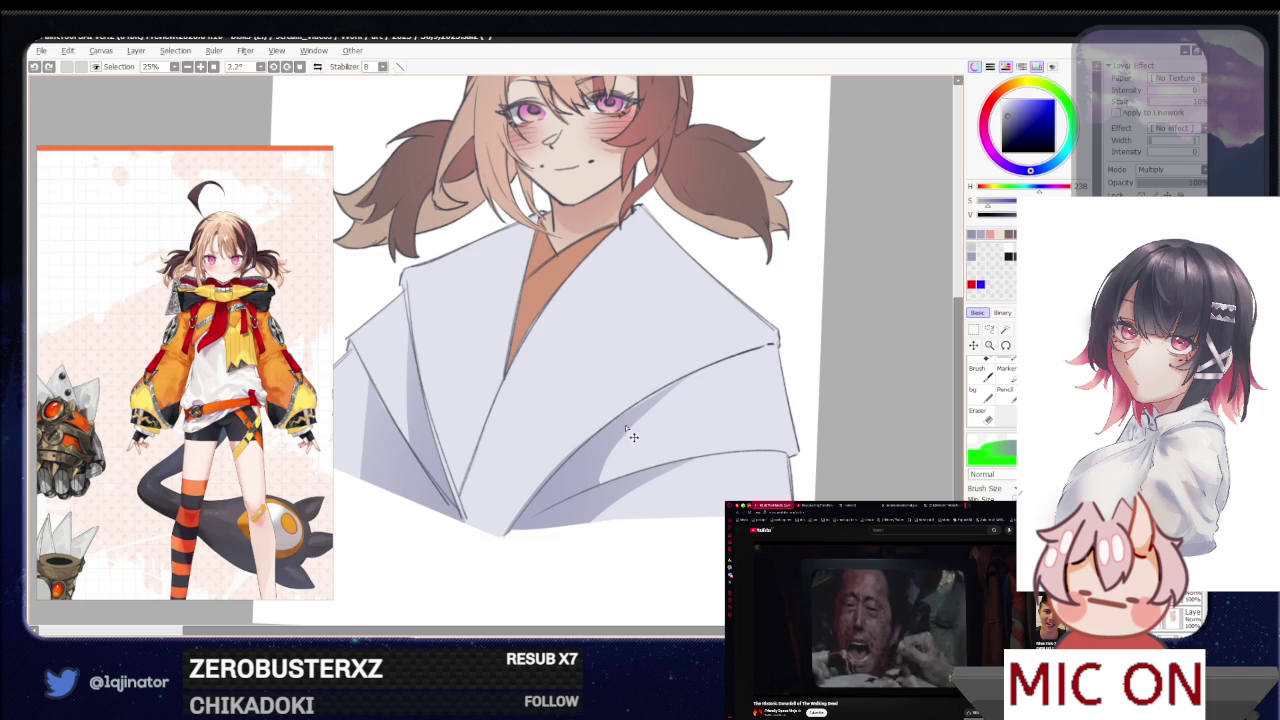
{"action": "key", "text": "w"}
{"action": "left_click", "coordinate": [590, 488]}
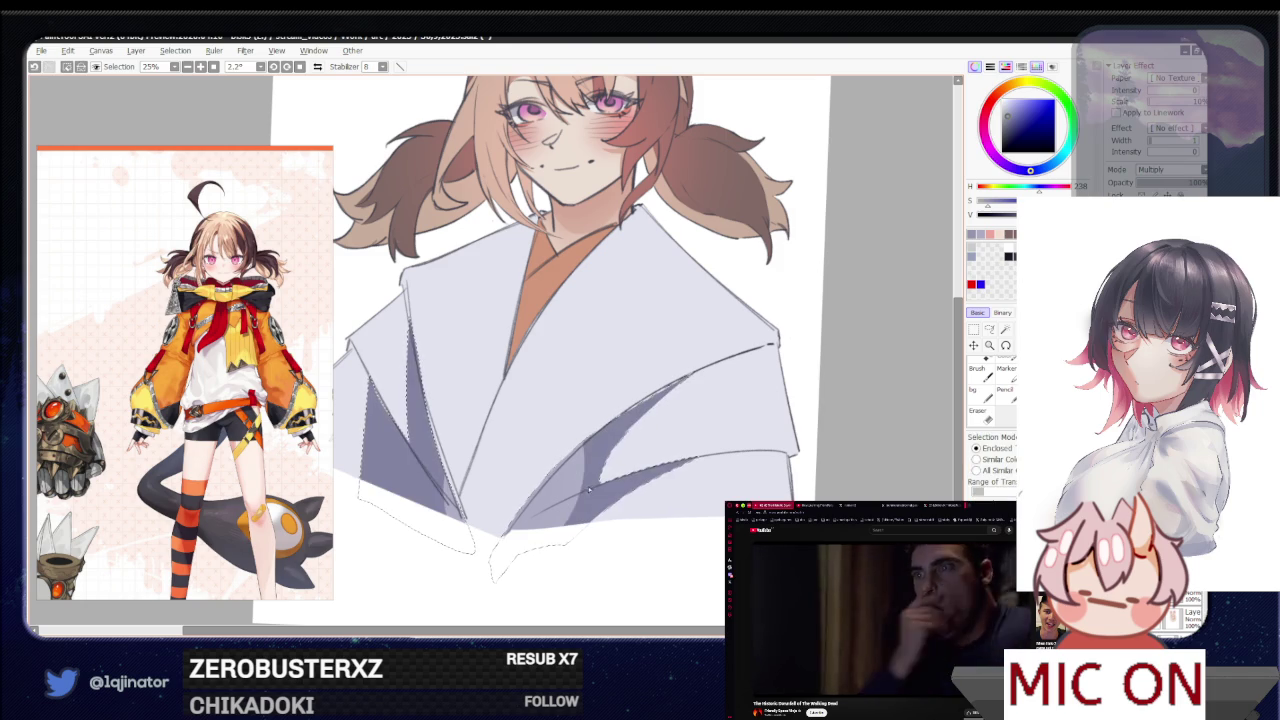
{"action": "left_click", "coordinate": [988, 329]}
{"action": "key", "text": "ctrl+d"}
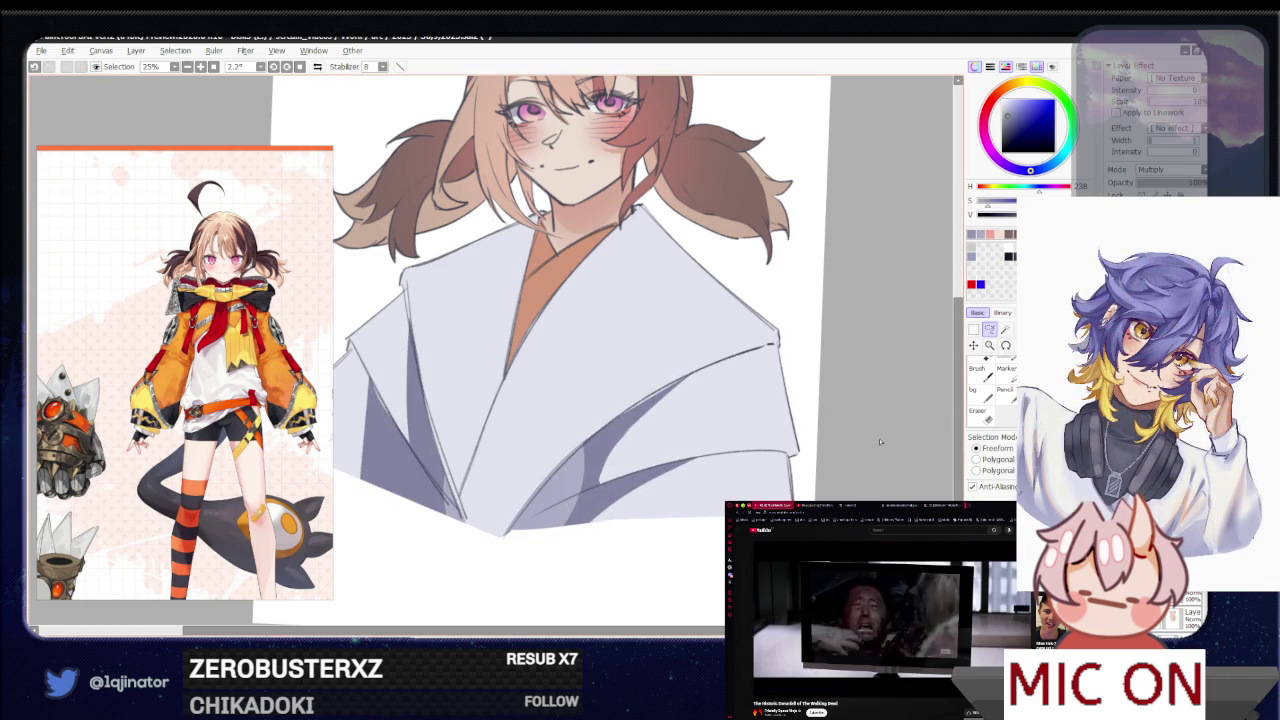
{"action": "key", "text": "b"}
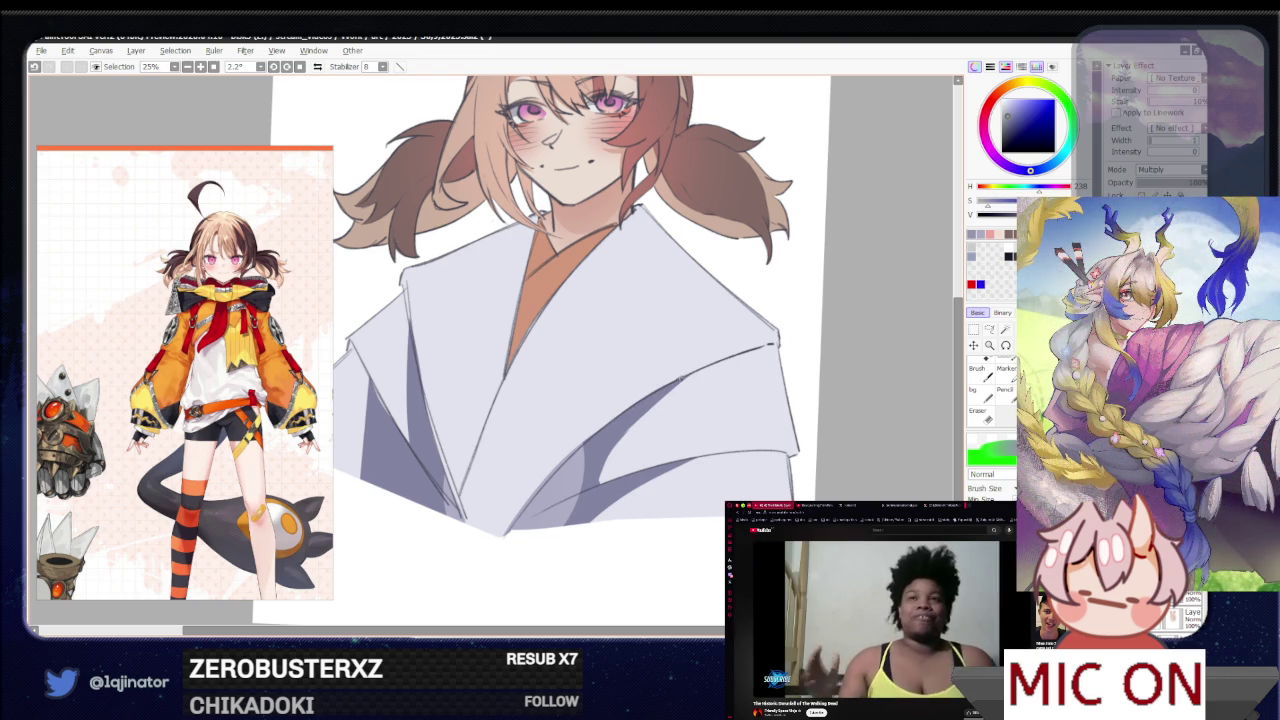
Erase faint line marks near the robe's bottom, undo one stroke, and zoom out
{"action": "key", "text": "e"}
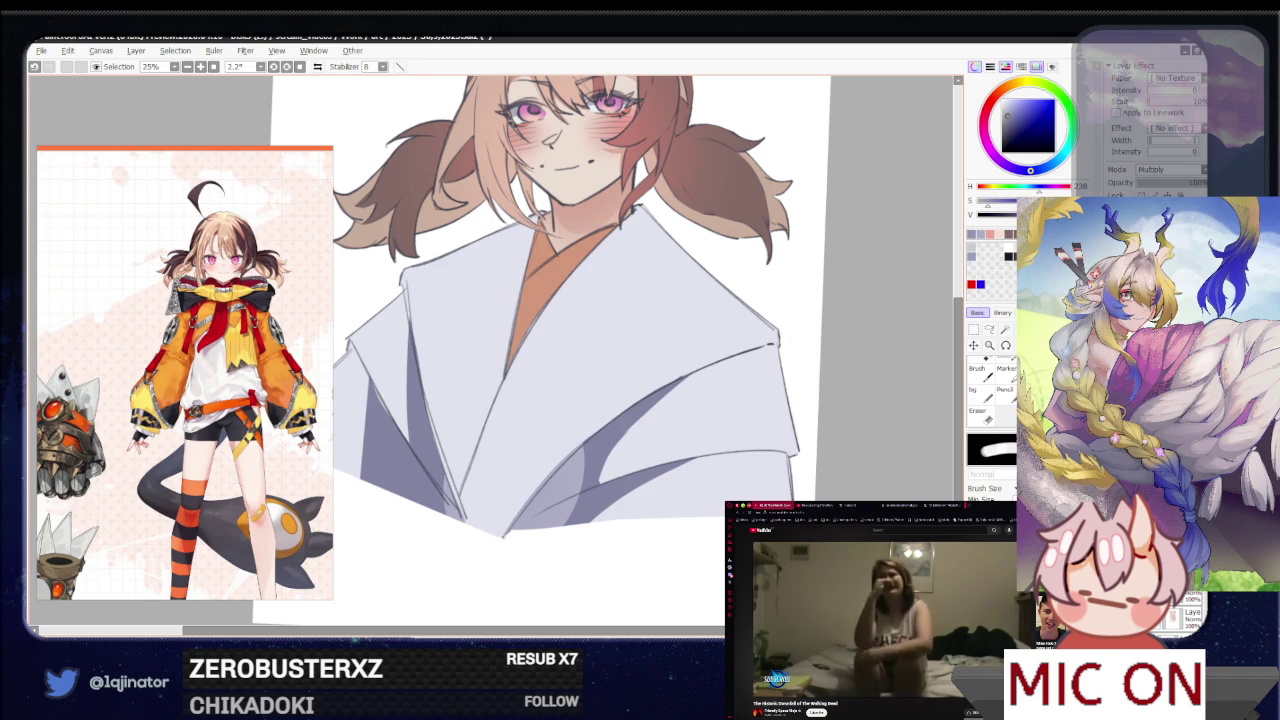
{"action": "left_click_drag", "start_coordinate": [505, 535], "coordinate": [590, 438]}
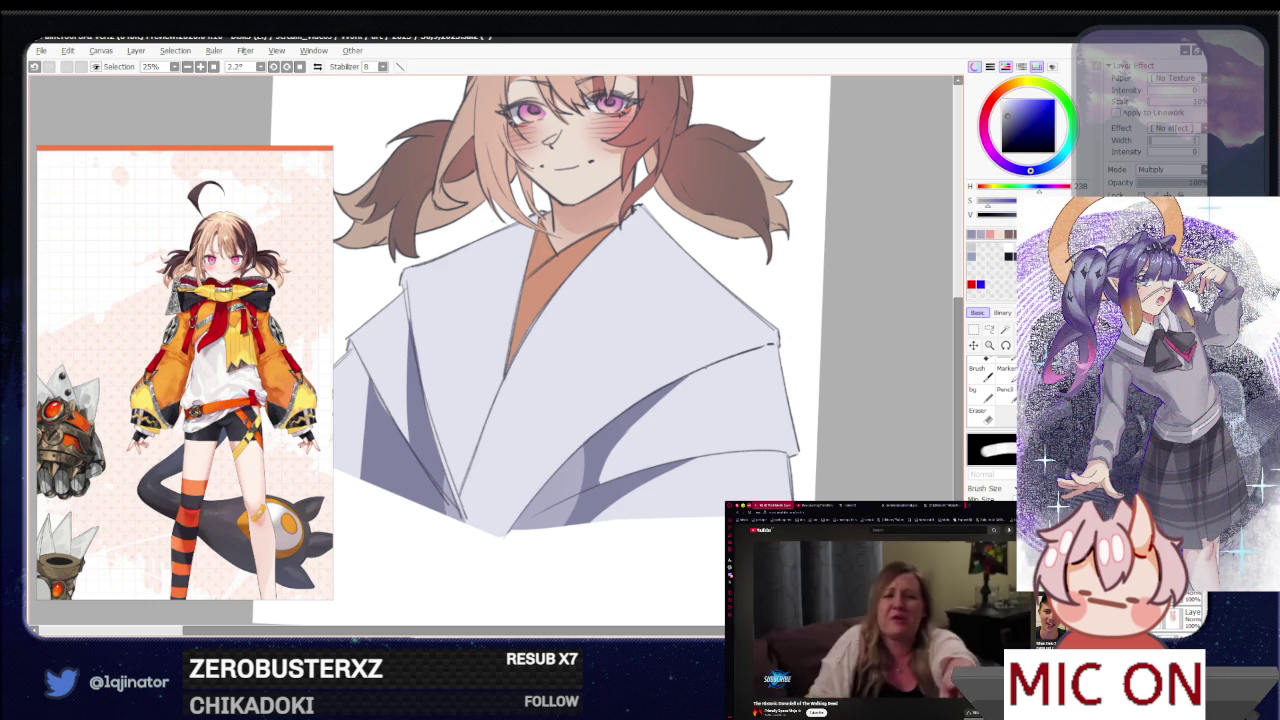
{"action": "key", "text": "b"}
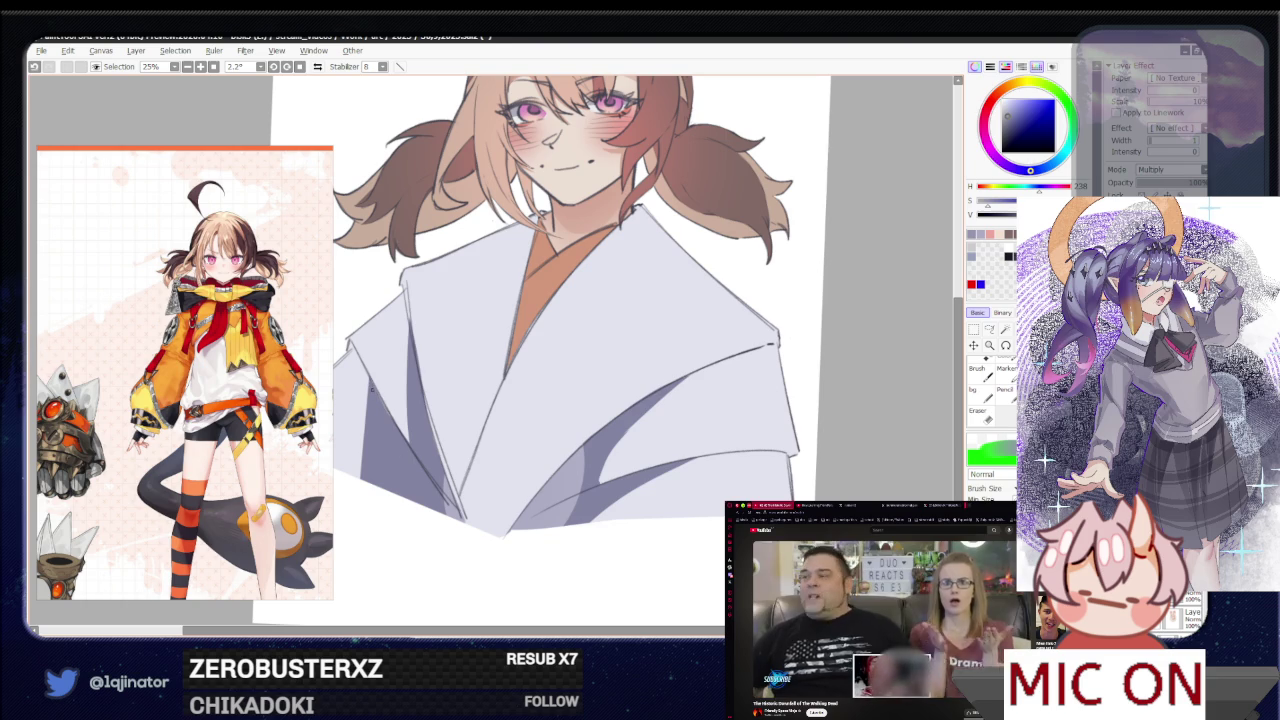
{"action": "key", "text": "e"}
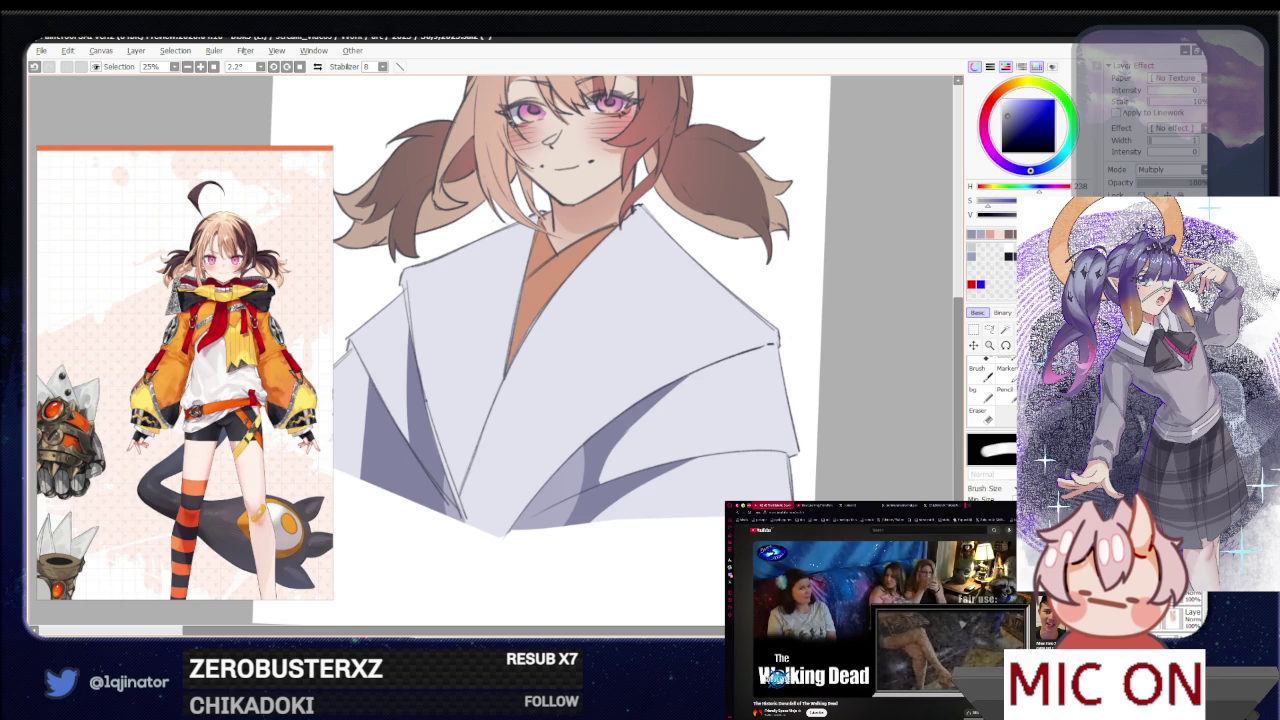
{"action": "key", "text": "ctrl+z"}
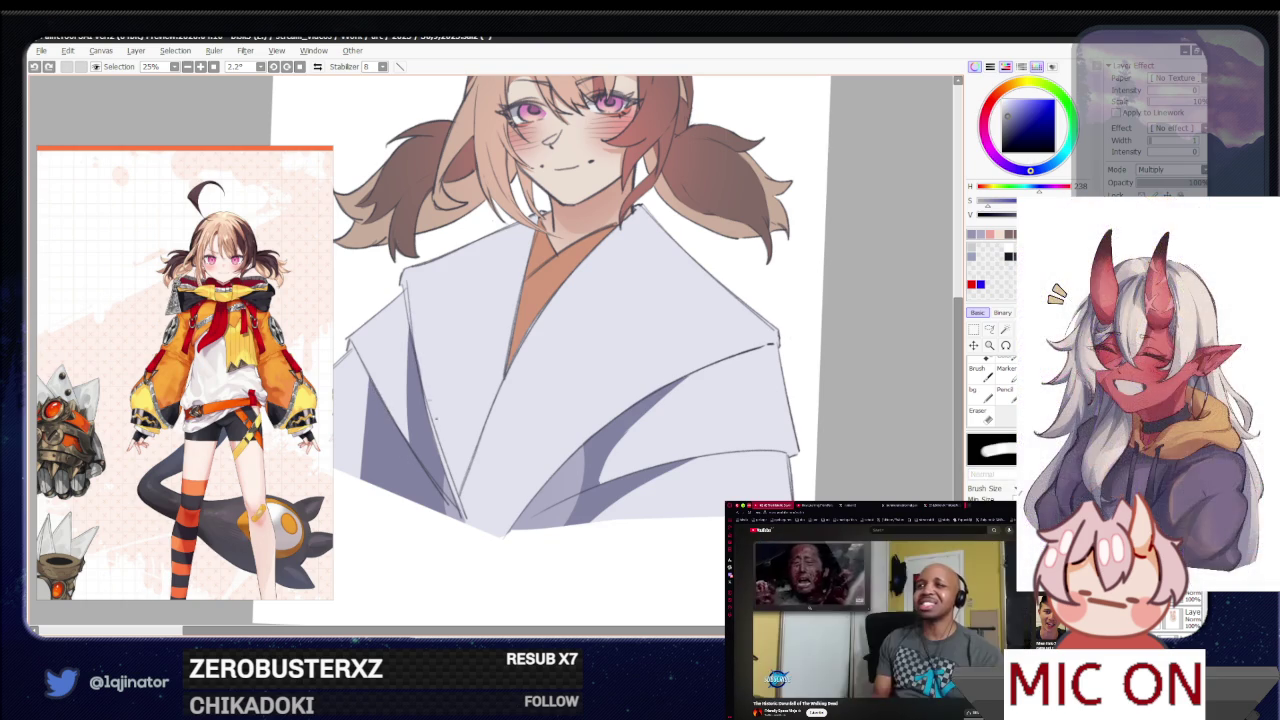
{"action": "key", "text": "b"}
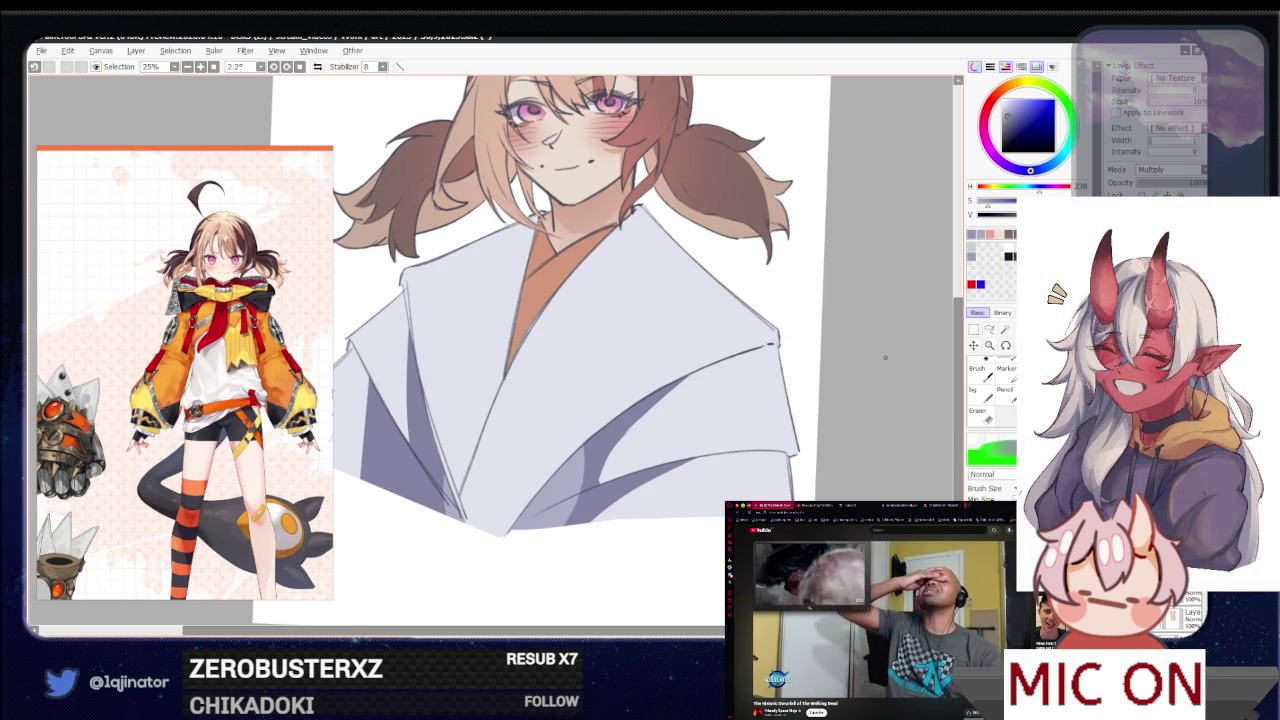
{"action": "scroll", "coordinate": [885, 357], "scroll_direction": "down", "scroll_amount": 4}
Zoom in to 16.6% on the centred bust and choose a warm brown painting colour
{"action": "scroll", "coordinate": [868, 470], "scroll_direction": "up", "scroll_amount": 1}
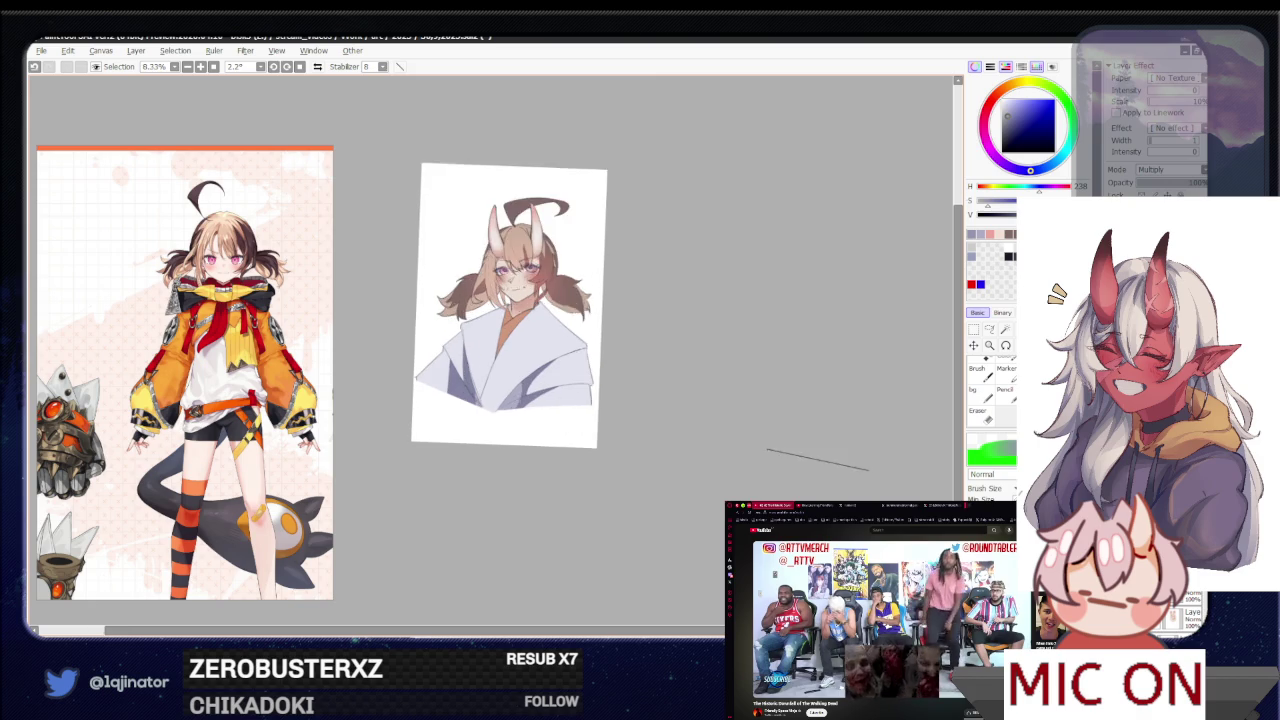
{"action": "scroll", "coordinate": [765, 454], "scroll_direction": "up", "scroll_amount": 2}
{"action": "left_click_drag", "start_coordinate": [829, 418], "coordinate": [803, 443]}
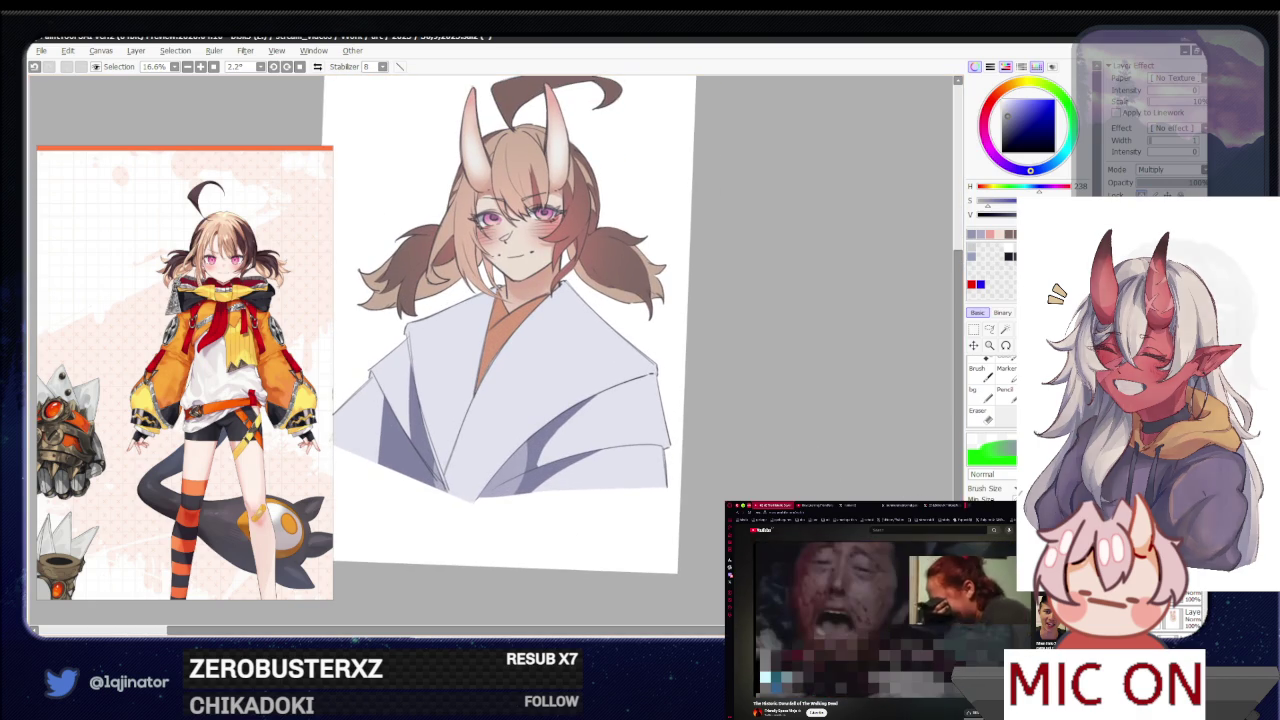
{"action": "left_click", "coordinate": [1008, 88]}
{"action": "left_click", "coordinate": [1014, 102]}
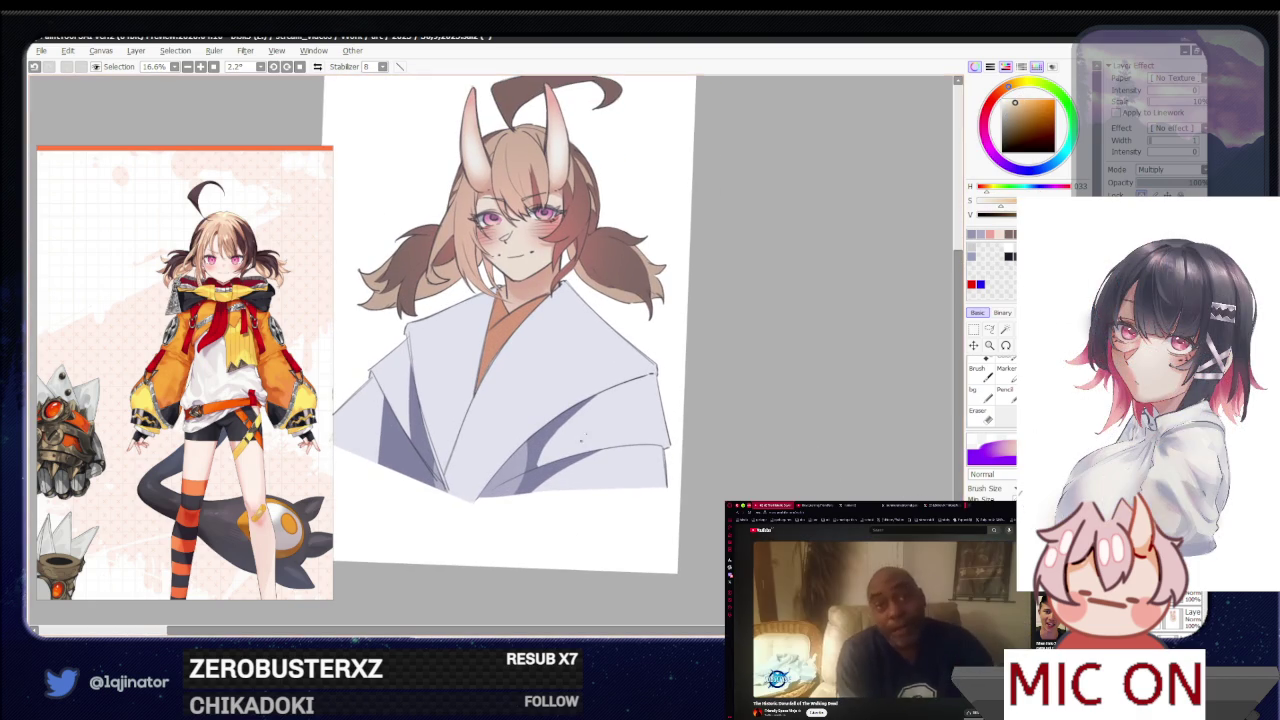
{"action": "left_click", "coordinate": [1010, 92]}
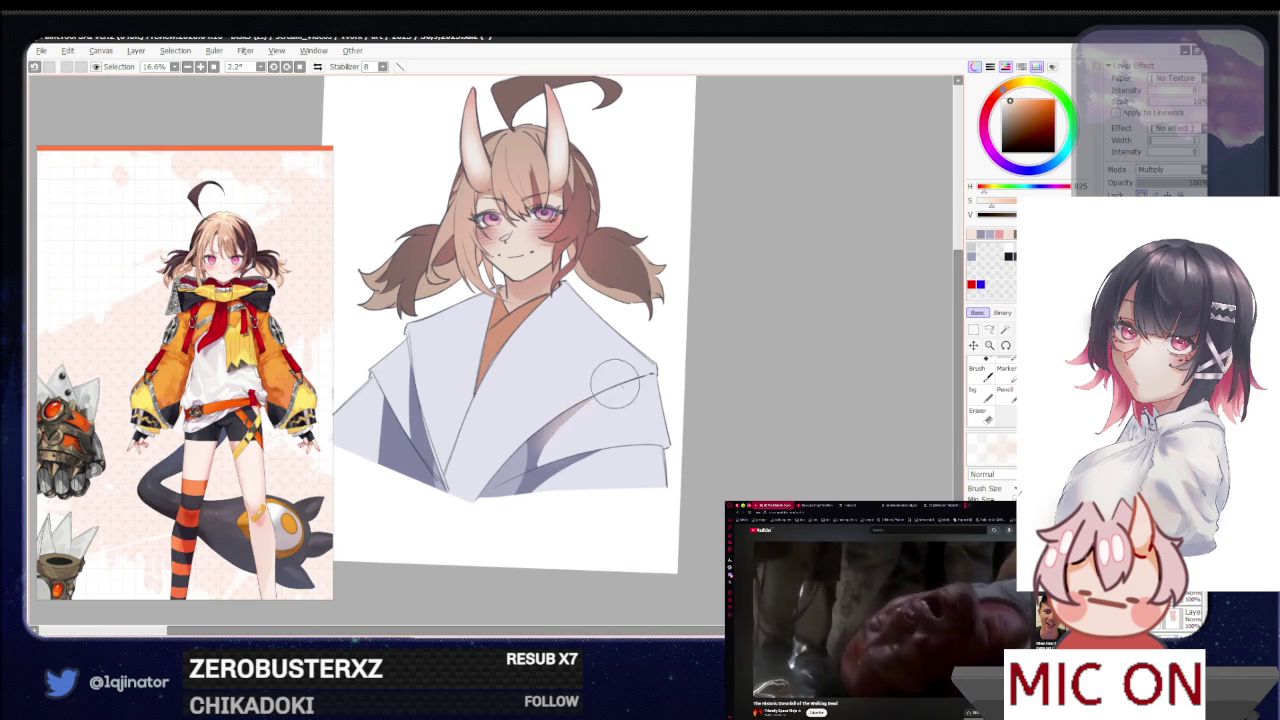
Paint warm brown over the robe's right side, set the layer to Overlay, and undo a stray change
{"action": "mouse_move", "coordinate": [614, 386]}
{"action": "left_mouse_down"}
{"action": "mouse_move", "coordinate": [600, 400]}
{"action": "mouse_move", "coordinate": [623, 537]}
{"action": "mouse_move", "coordinate": [560, 460]}
{"action": "left_mouse_up"}
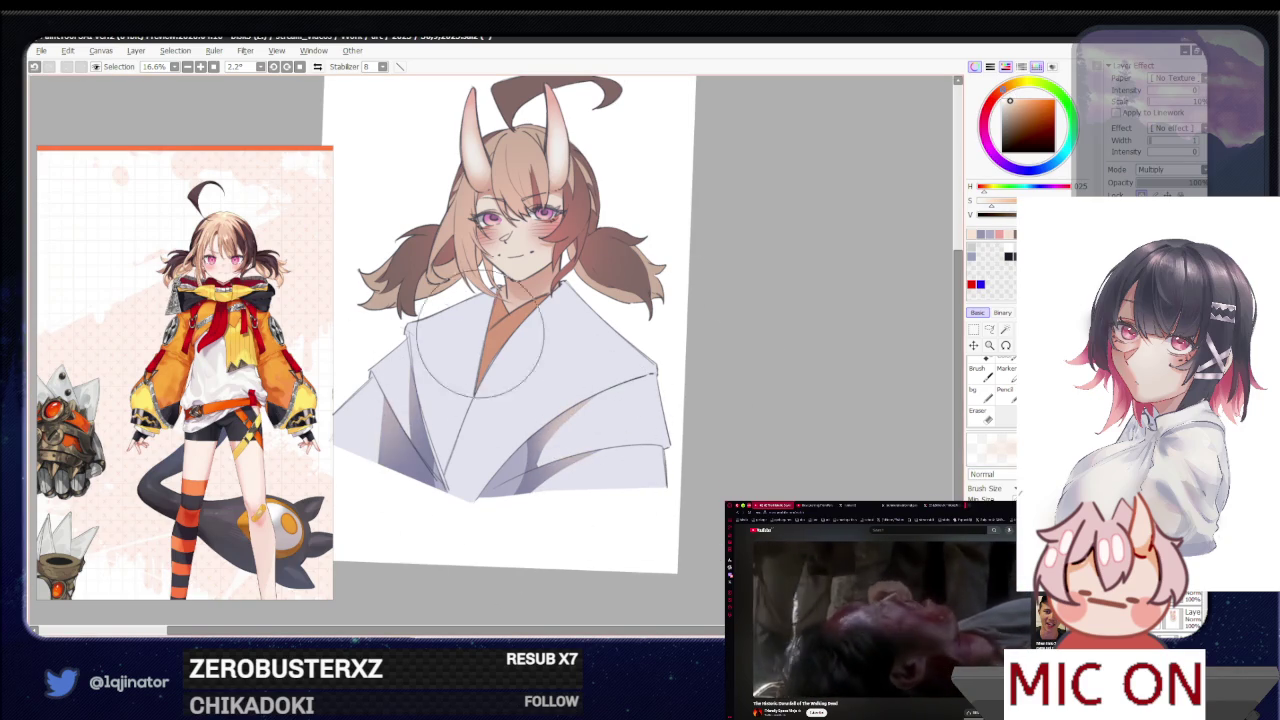
{"action": "left_click", "coordinate": [1190, 598]}
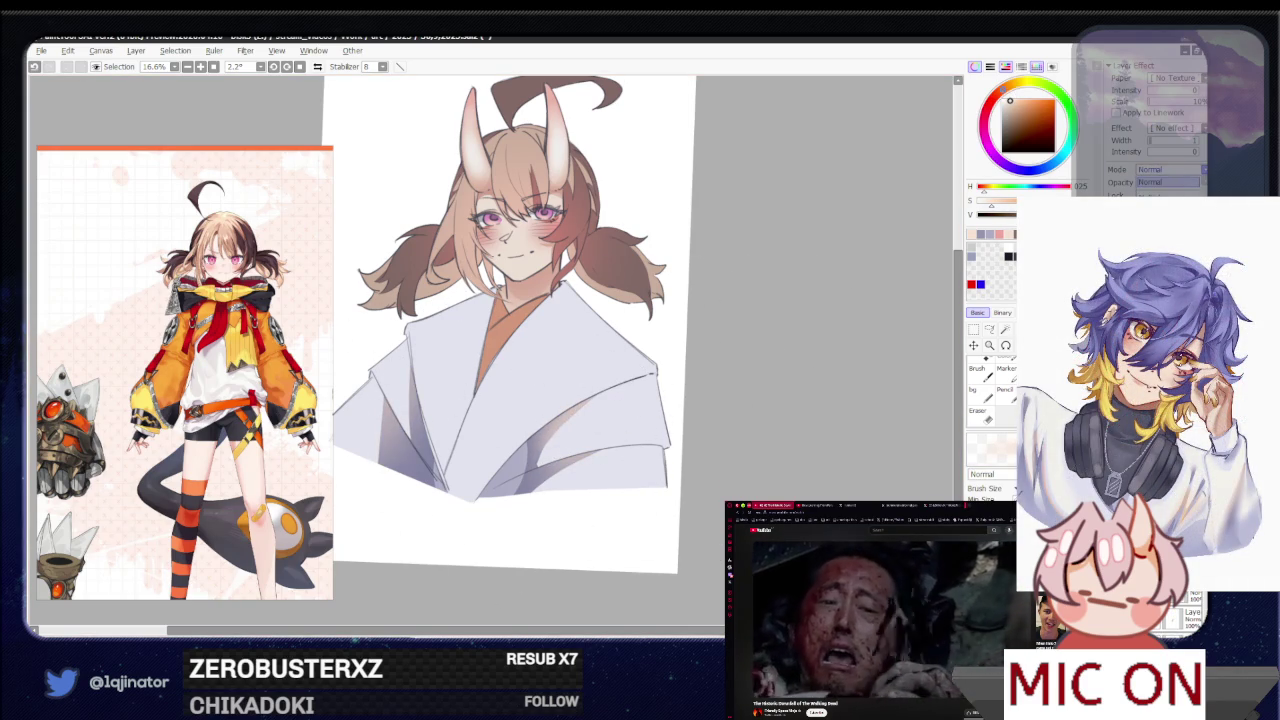
{"action": "scroll", "coordinate": [1165, 169], "scroll_direction": "down", "scroll_amount": 3}
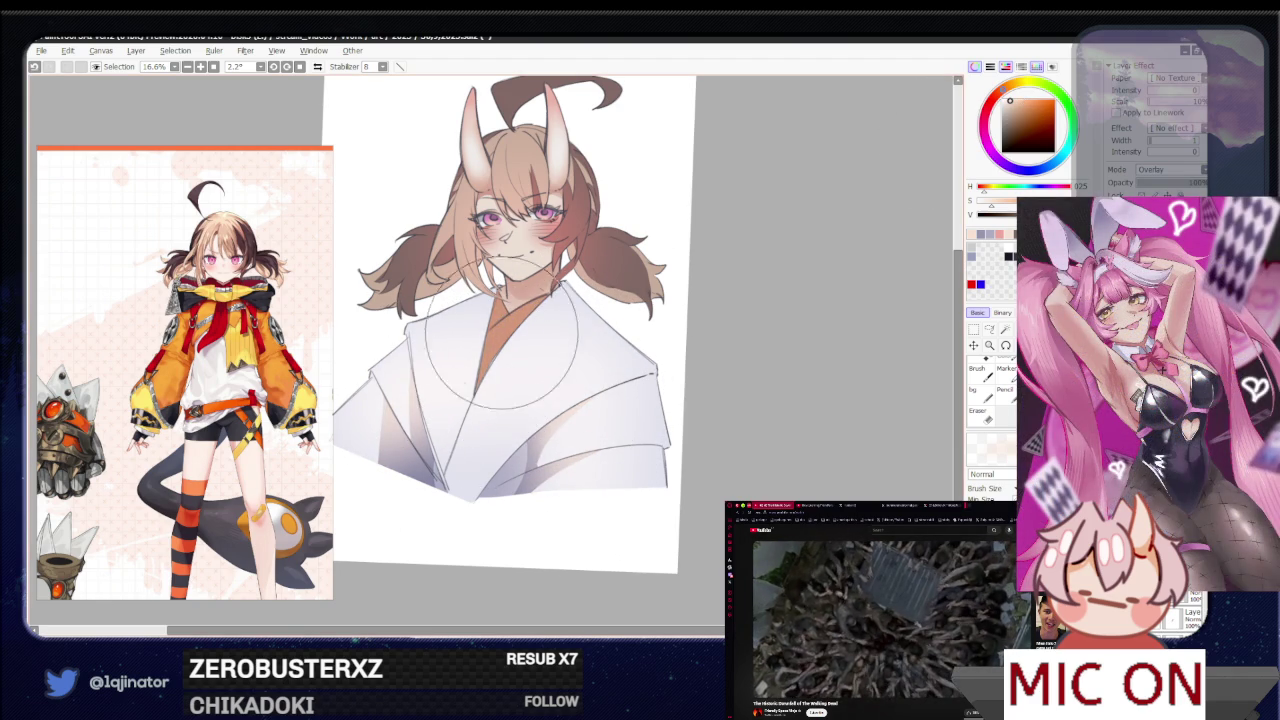
{"action": "key", "text": "ctrl+z"}
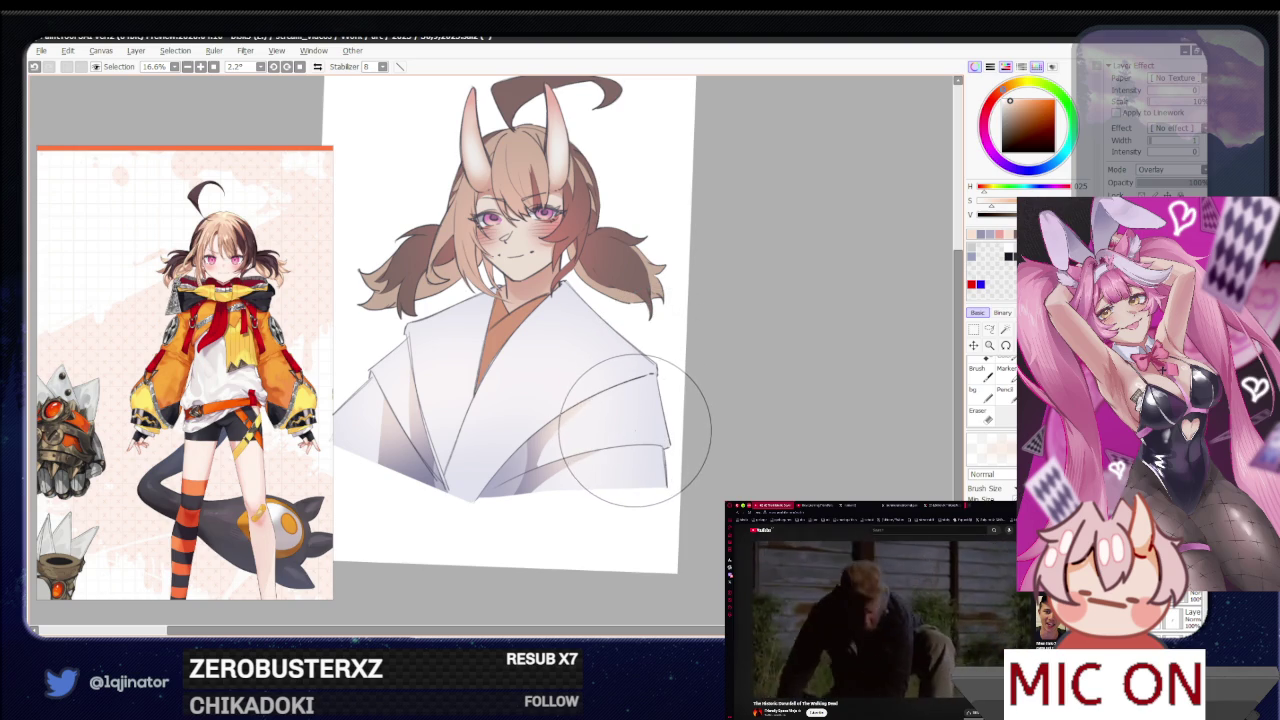